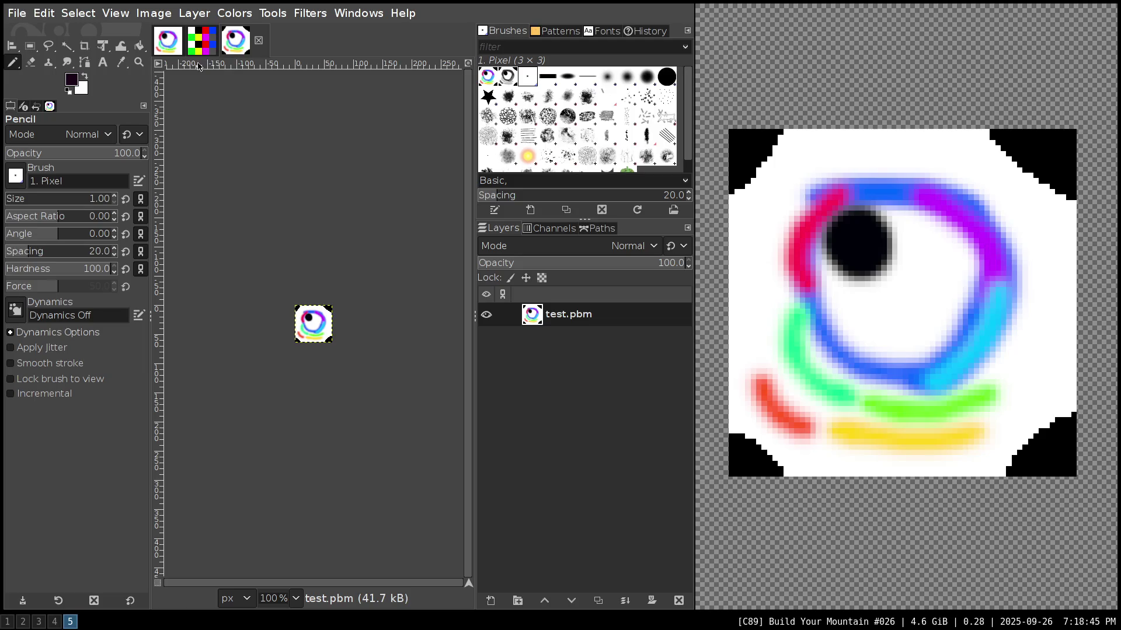
- Paste the copied test.pbm into the first image and make the floating selection a new 'test.pbm copy' layer
click(169, 51)
key(ctrl+v)
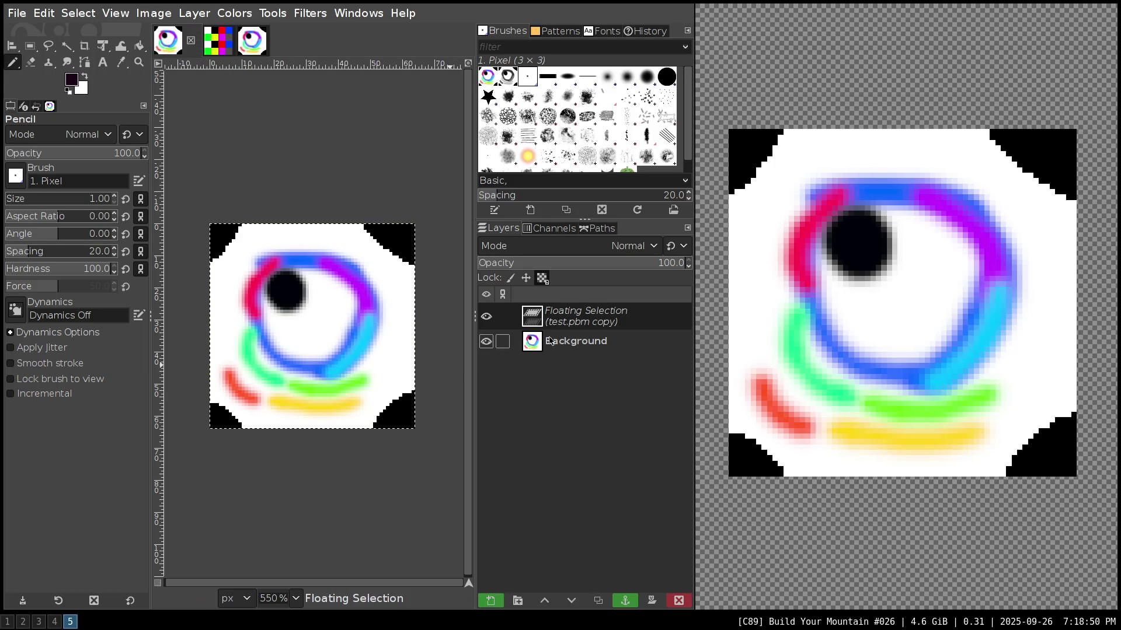
right_click(563, 319)
click(603, 122)
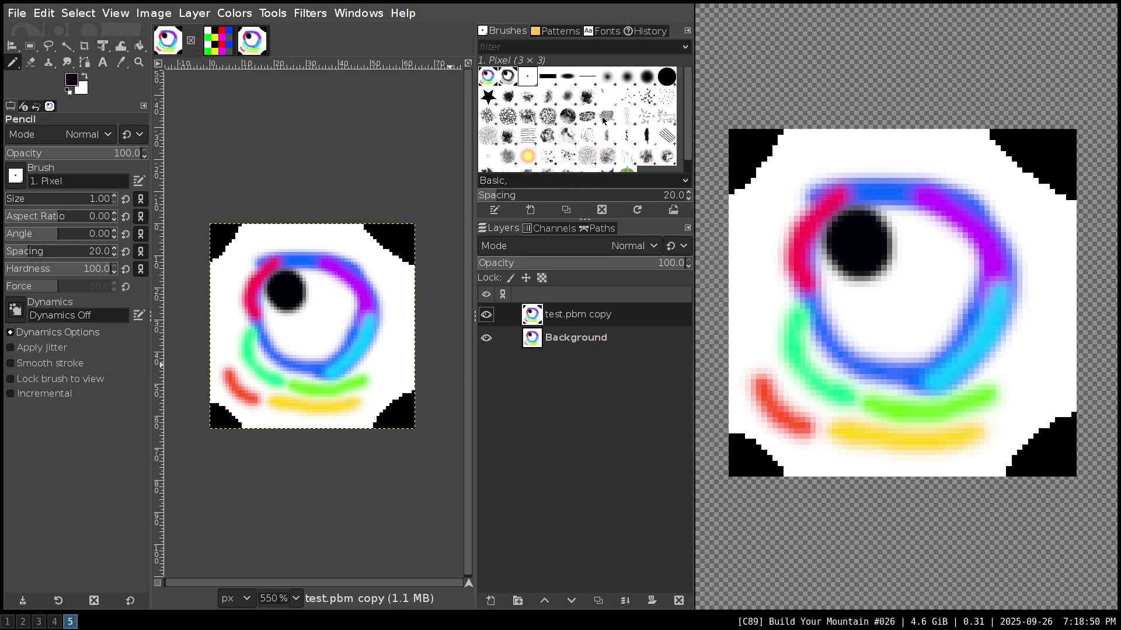
click(595, 248)
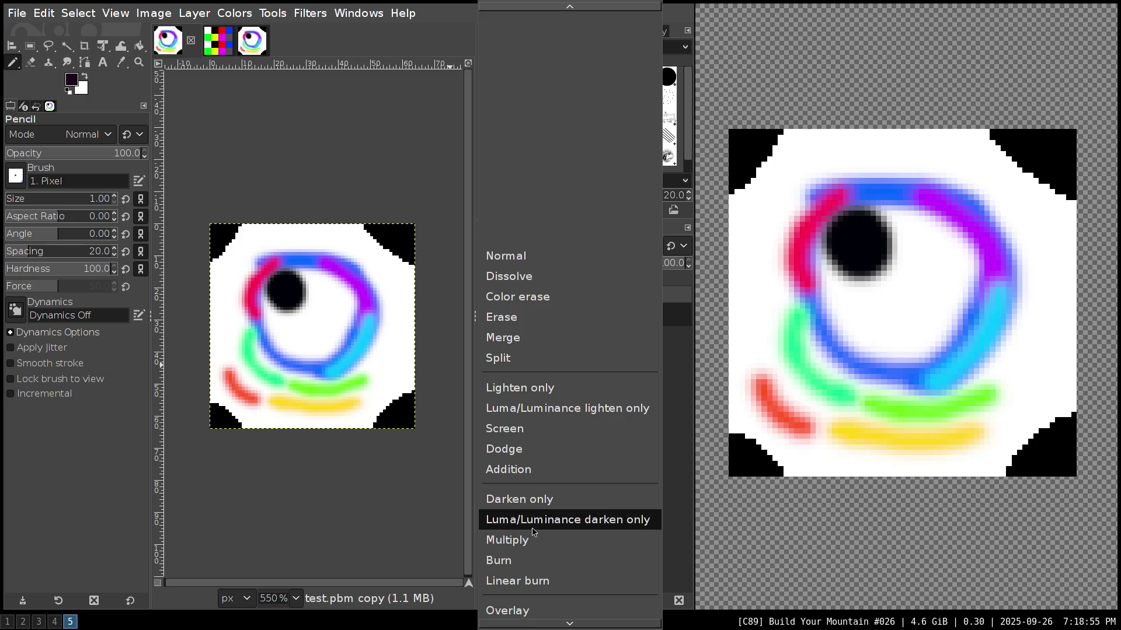
scroll(535, 519, down, 1)
scroll(537, 532, down, 1)
scroll(538, 534, down, 1)
scroll(538, 533, down, 1)
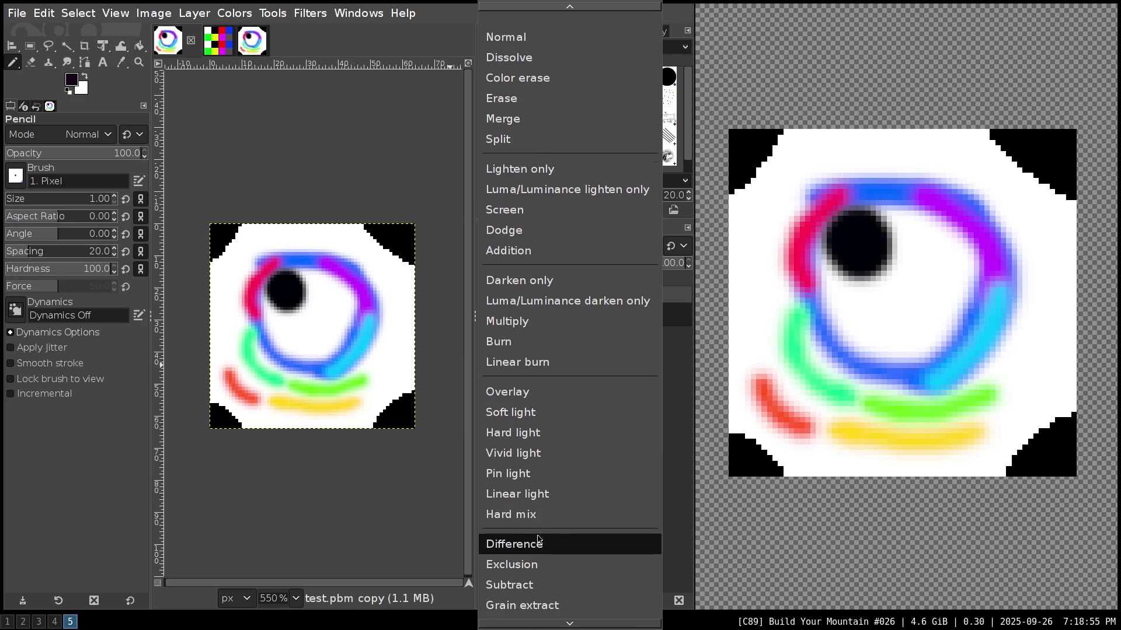
click(538, 542)
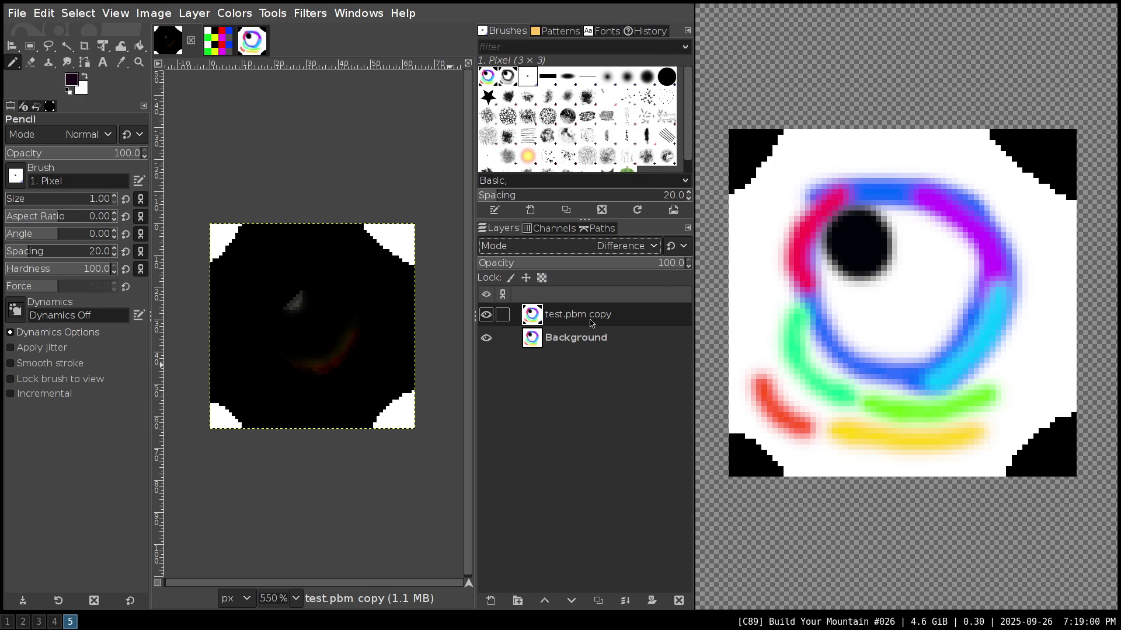
mouse_move(591, 323)
mouse_down()
mouse_move(583, 343)
mouse_move(587, 315)
mouse_up()
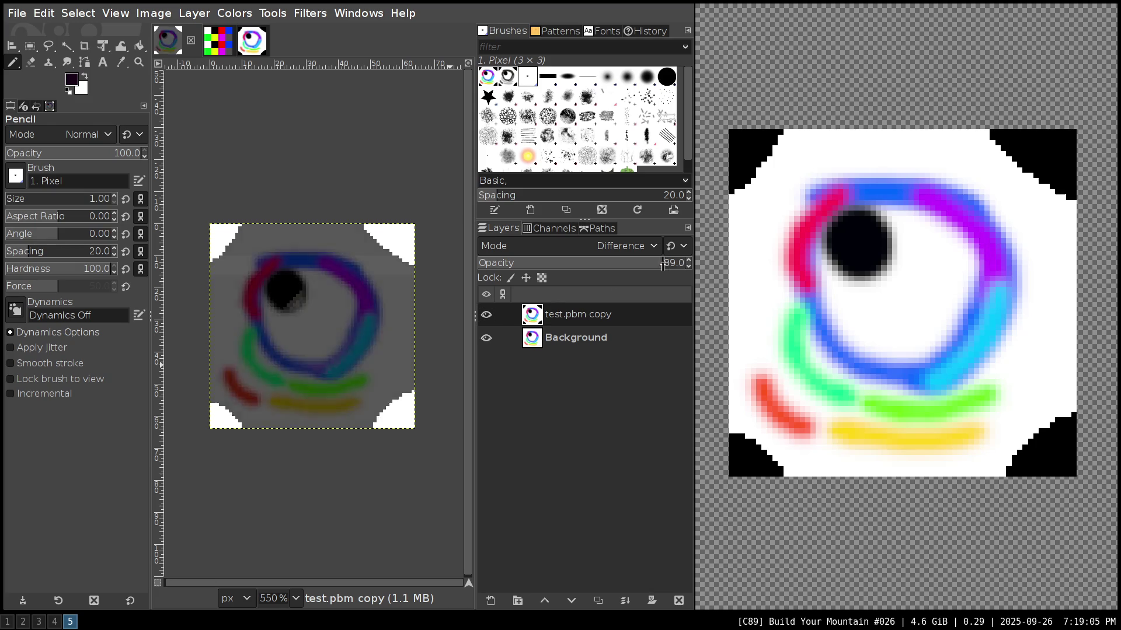
drag(665, 264, 478, 246)
click(604, 245)
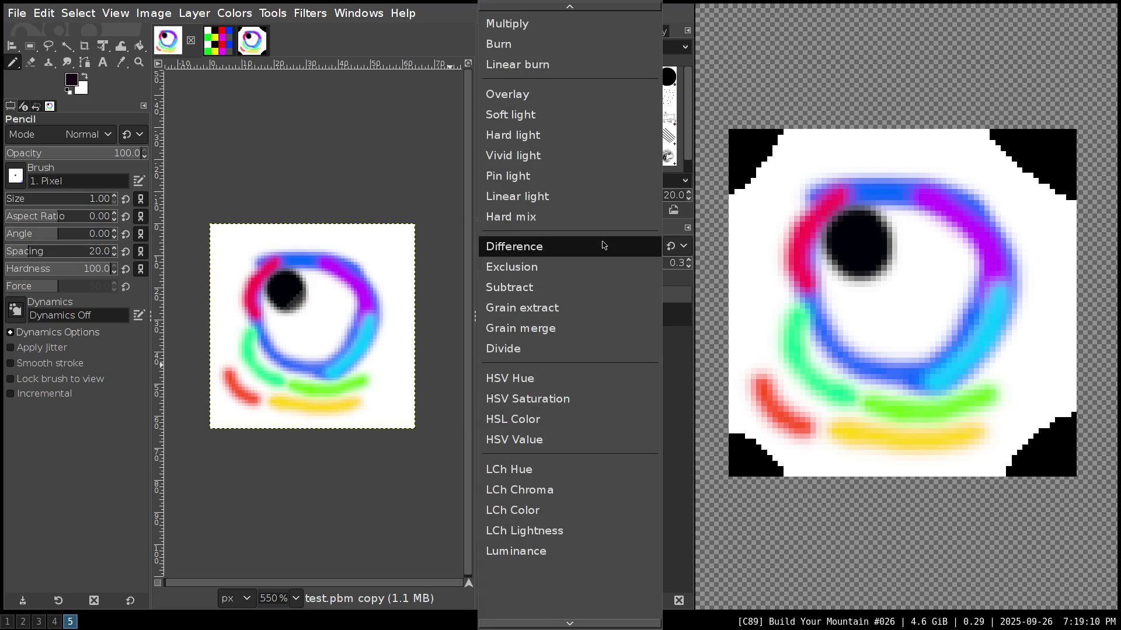
click(552, 275)
drag(494, 262, 718, 275)
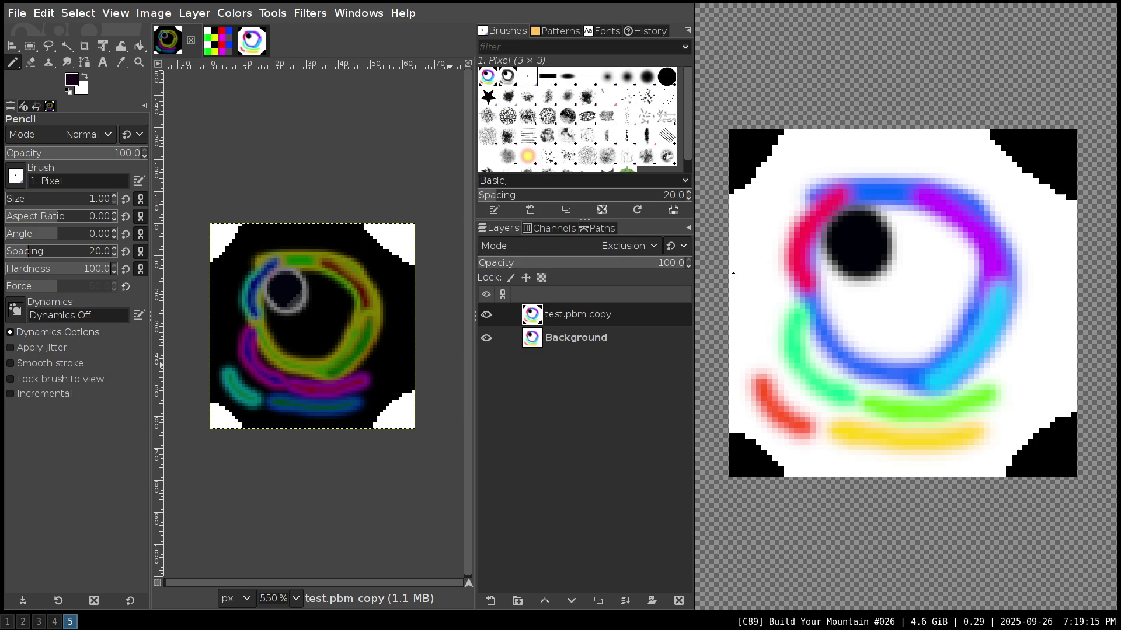
scroll(639, 255, down, 1)
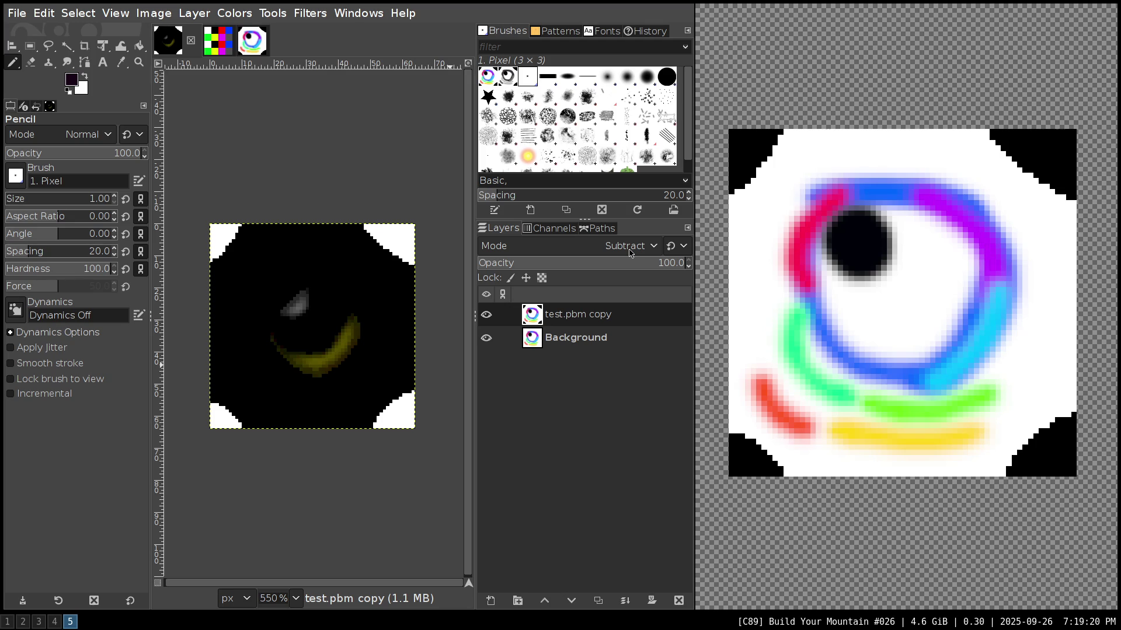
scroll(631, 253, down, 1)
scroll(630, 253, down, 1)
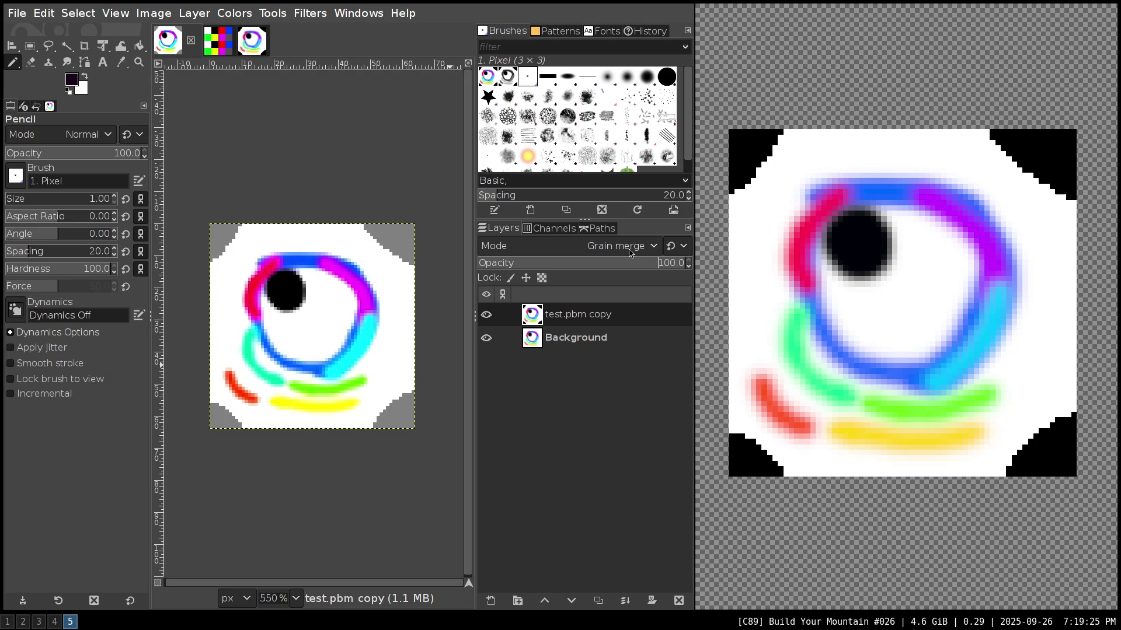
scroll(631, 252, down, 1)
scroll(630, 253, down, 1)
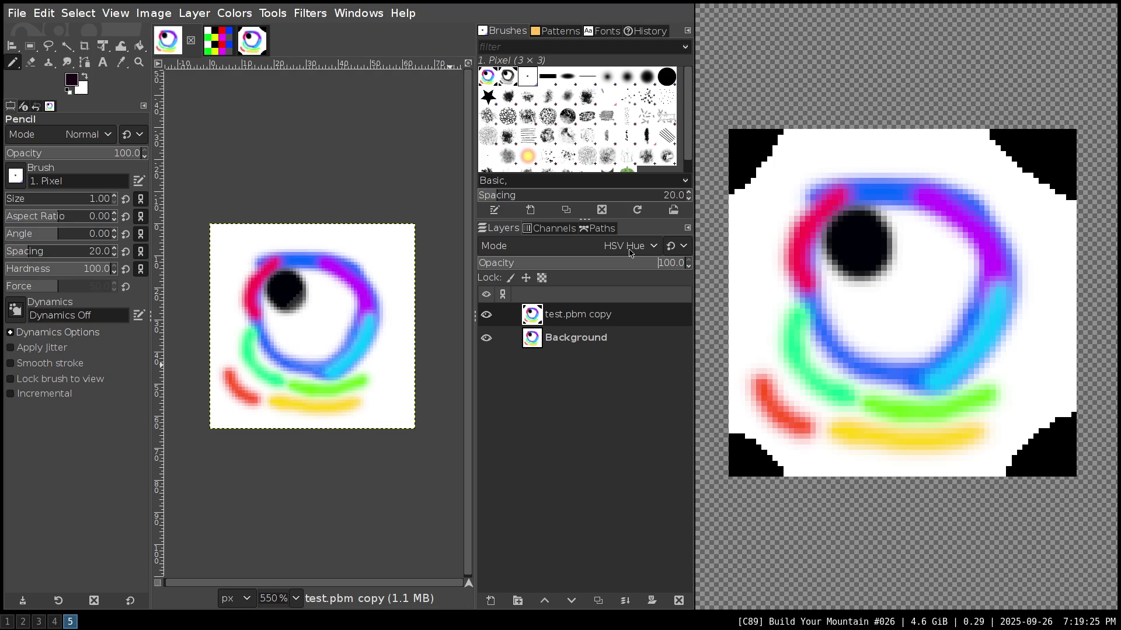
scroll(631, 253, down, 1)
scroll(631, 253, down, 1)
scroll(630, 252, down, 1)
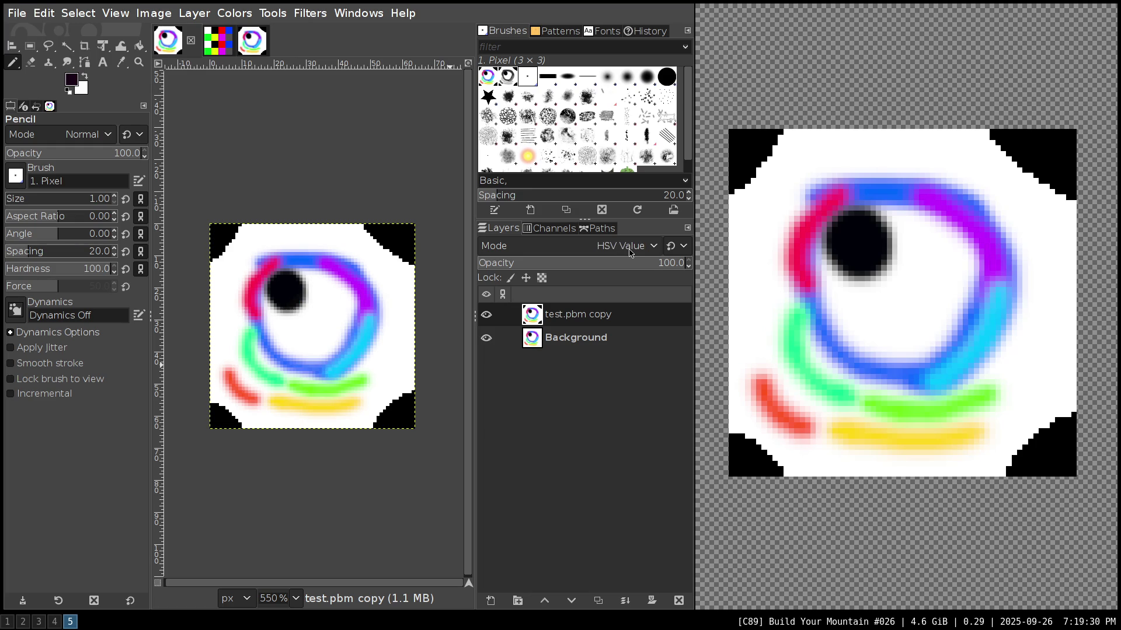
scroll(630, 252, down, 1)
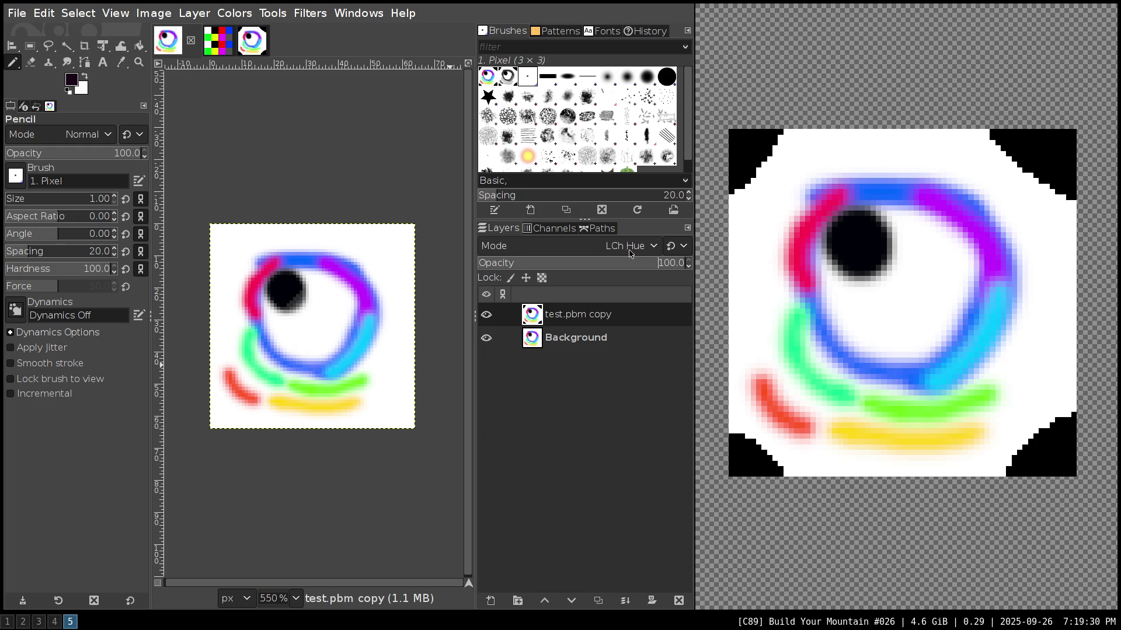
scroll(631, 253, down, 2)
scroll(631, 252, down, 2)
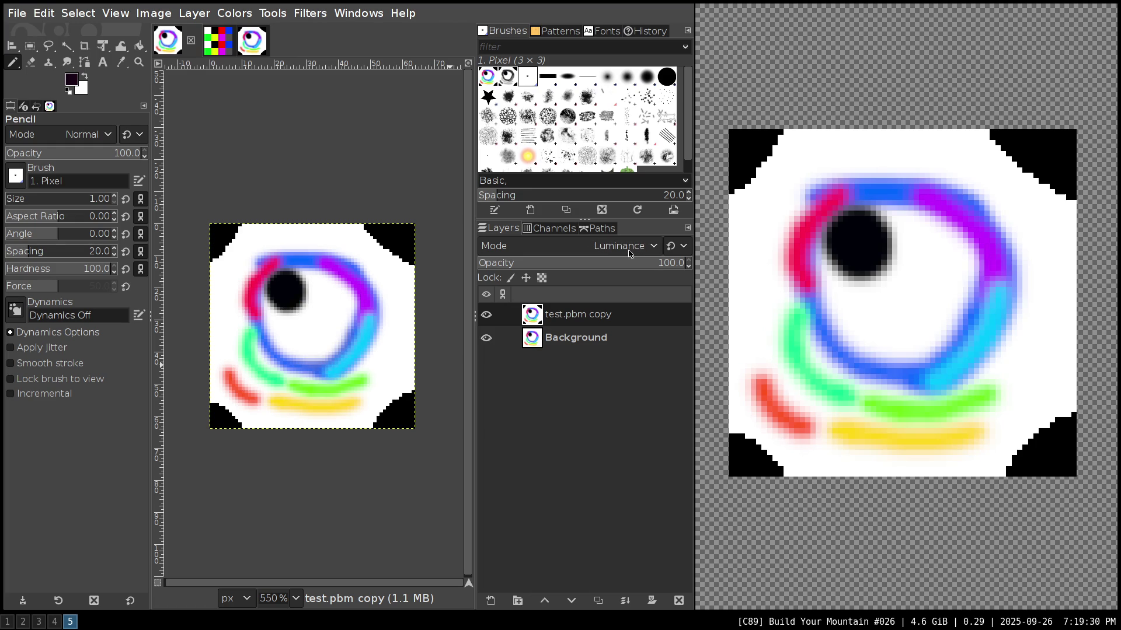
scroll(631, 252, up, 7)
scroll(631, 252, up, 12)
scroll(633, 252, up, 10)
scroll(634, 251, up, 3)
scroll(635, 251, up, 1)
click(528, 336)
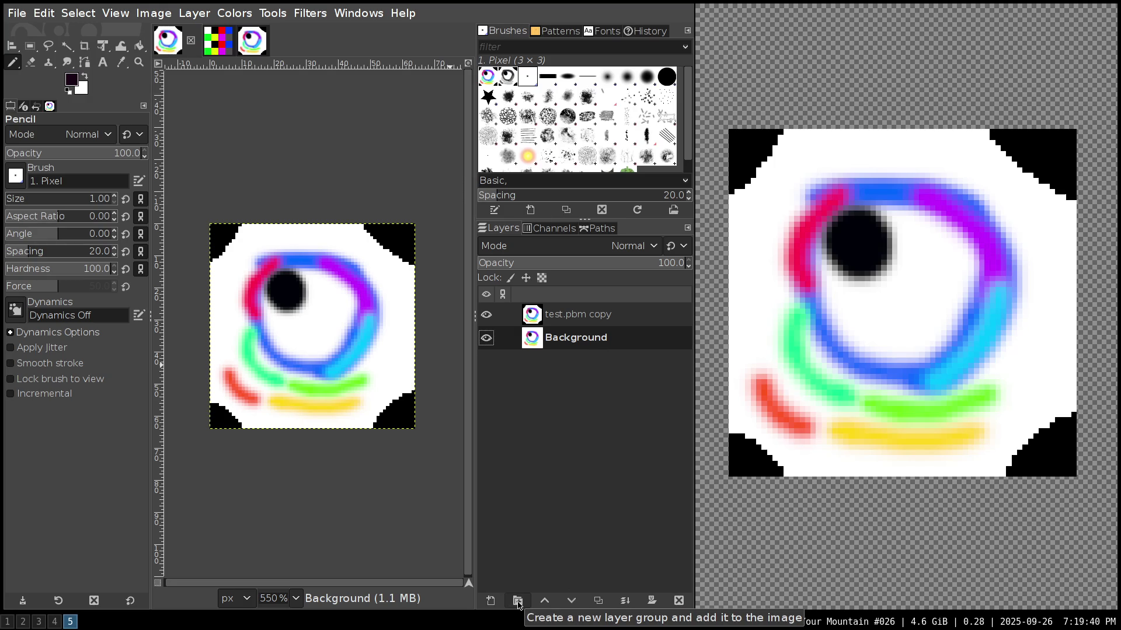
- Duplicate the Background layer, hide test.pbm copy, and scroll through the blend modes
click(598, 600)
click(486, 314)
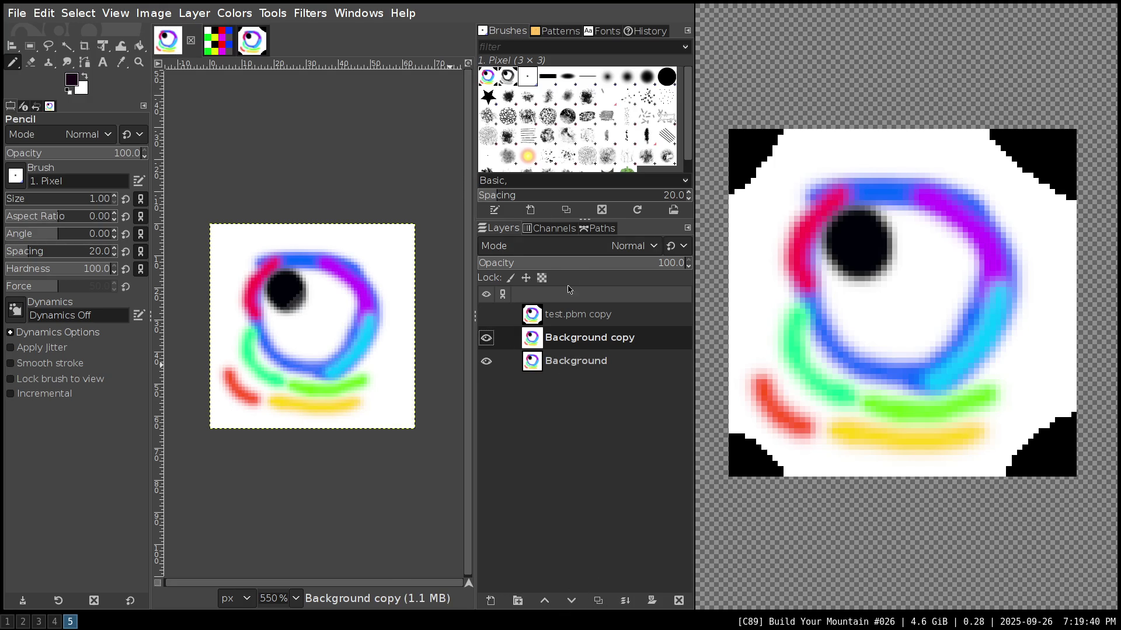
scroll(570, 248, down, 2)
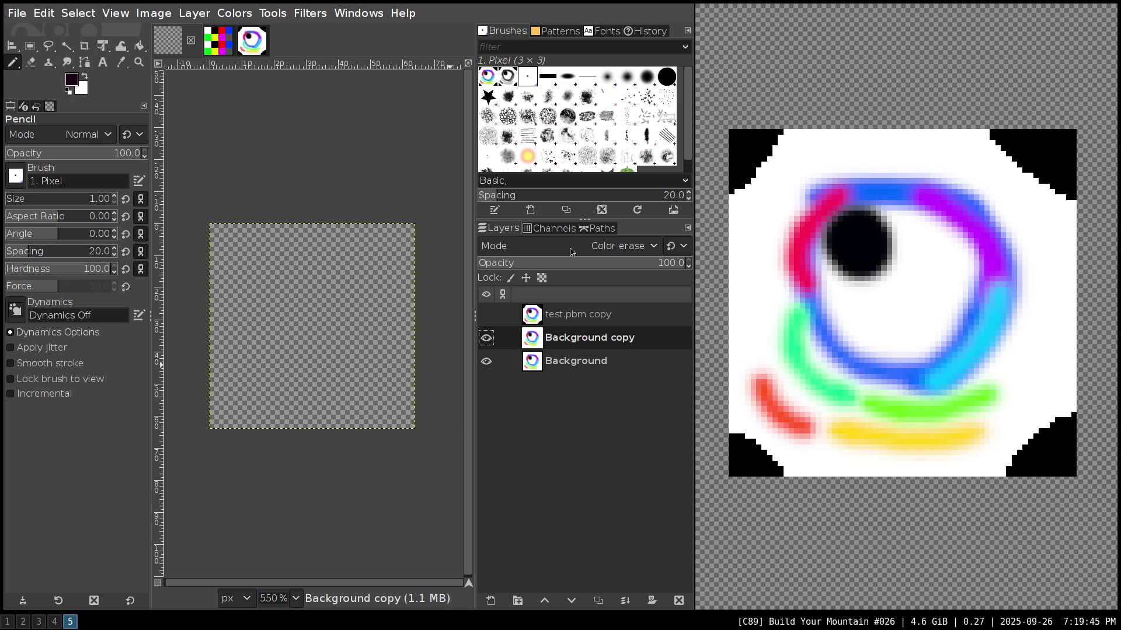
scroll(571, 251, down, 1)
scroll(571, 252, down, 1)
scroll(570, 251, down, 1)
scroll(571, 252, down, 1)
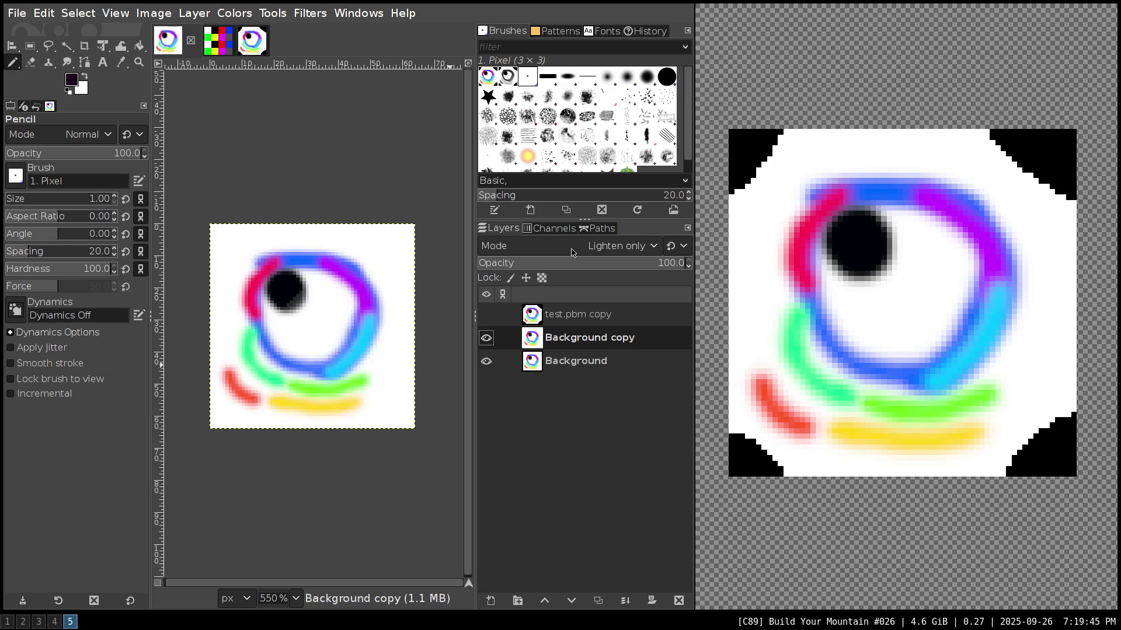
scroll(572, 251, down, 1)
scroll(571, 252, down, 1)
scroll(572, 251, down, 1)
scroll(572, 252, down, 1)
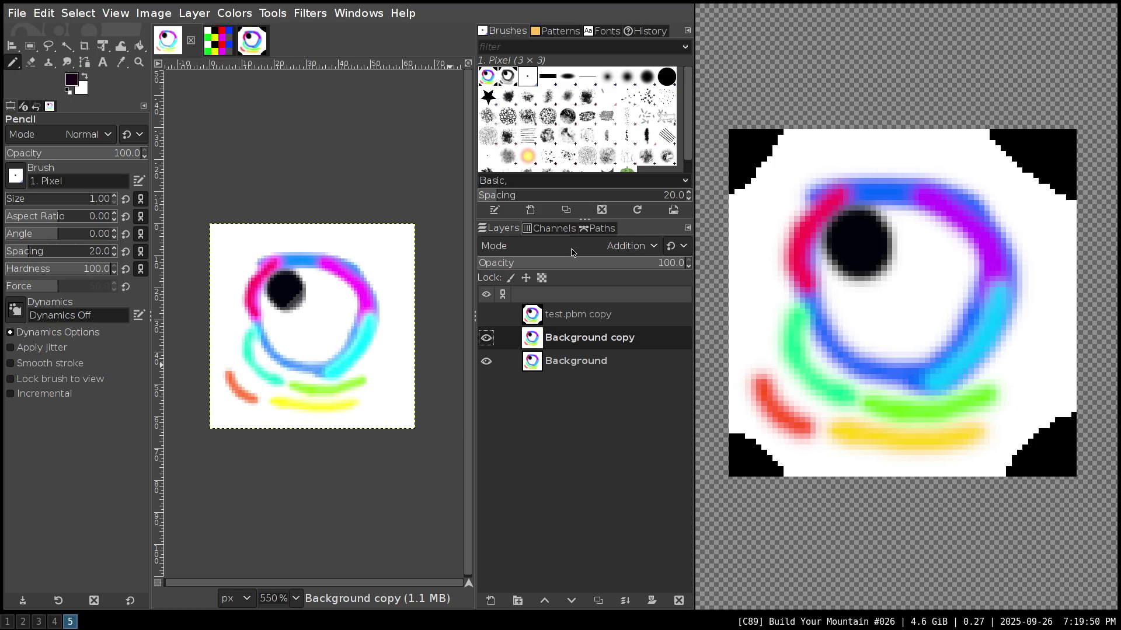
scroll(572, 252, down, 1)
scroll(572, 251, down, 1)
scroll(572, 251, down, 1)
scroll(572, 252, down, 1)
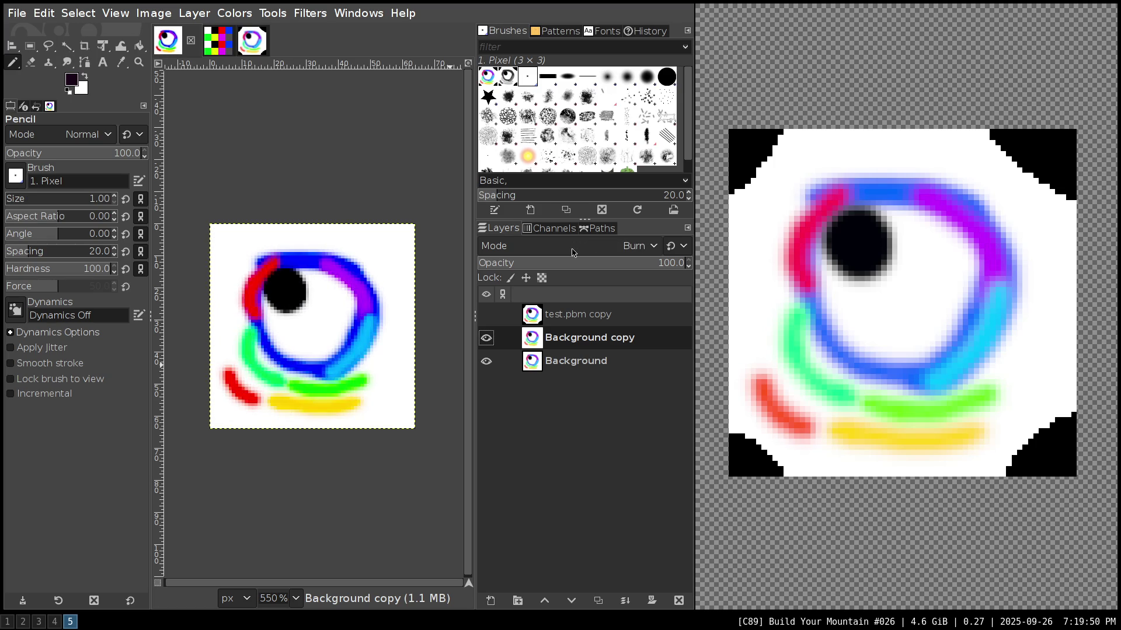
scroll(574, 252, down, 1)
scroll(574, 253, down, 1)
scroll(574, 252, down, 2)
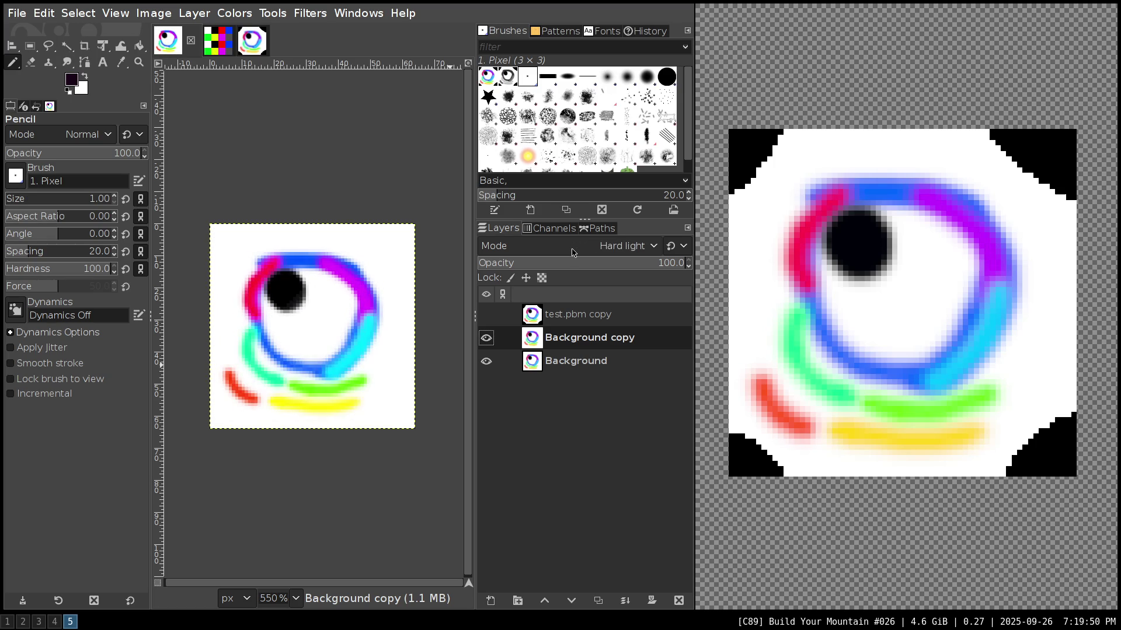
scroll(573, 253, down, 1)
scroll(573, 252, down, 1)
scroll(574, 253, down, 1)
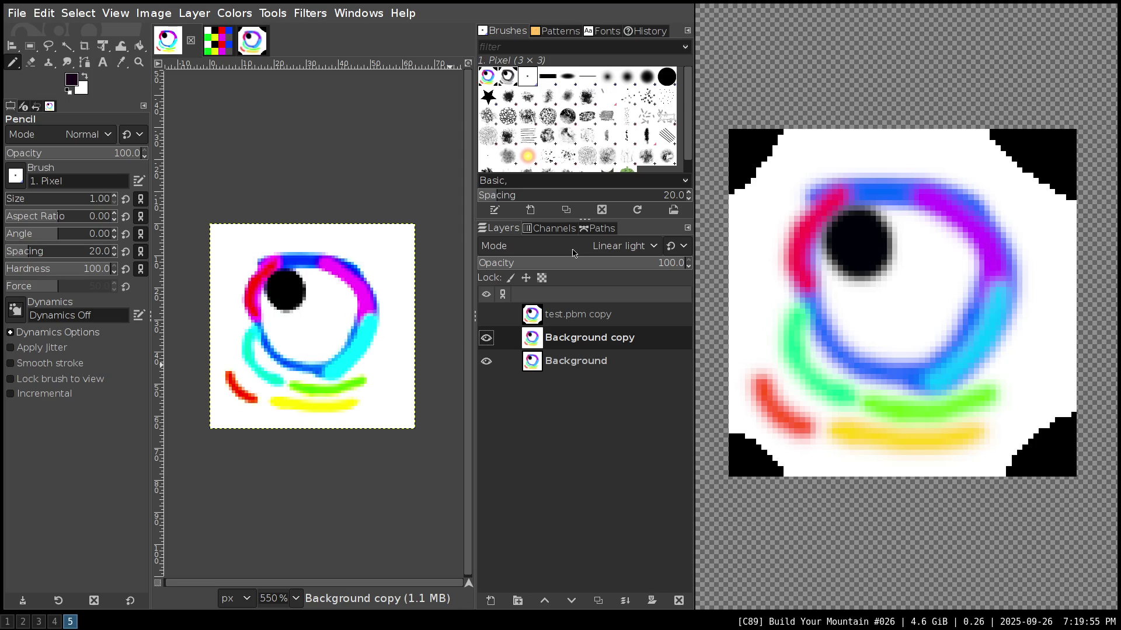
scroll(574, 253, down, 1)
scroll(577, 254, down, 1)
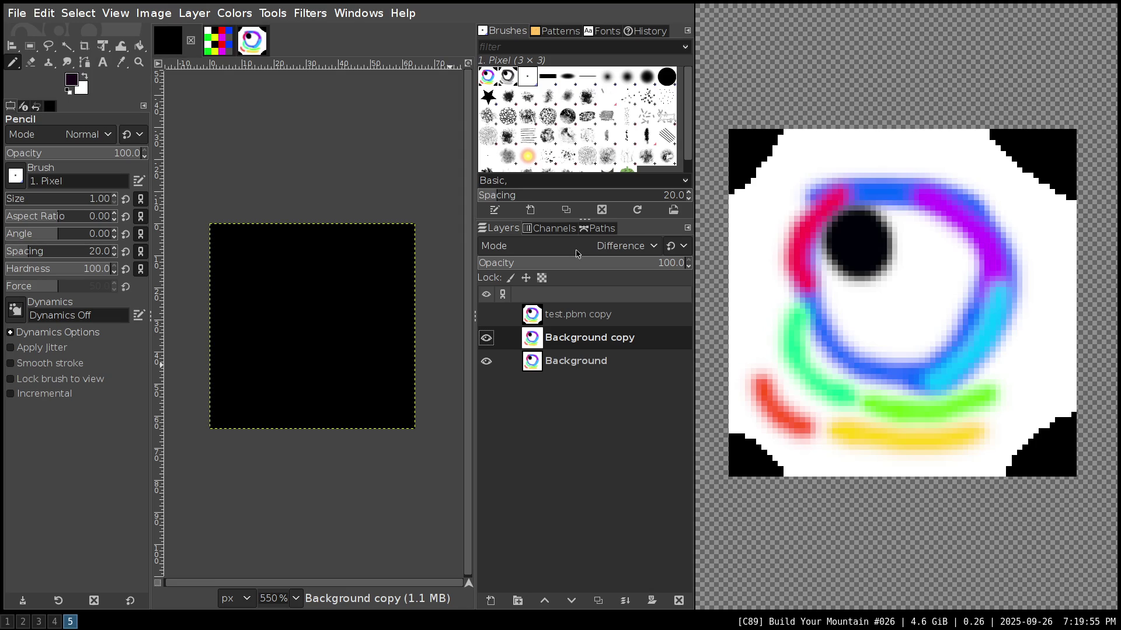
- Hide Background copy, reselect and show test.pbm copy, and scroll its Mode to Difference
click(487, 338)
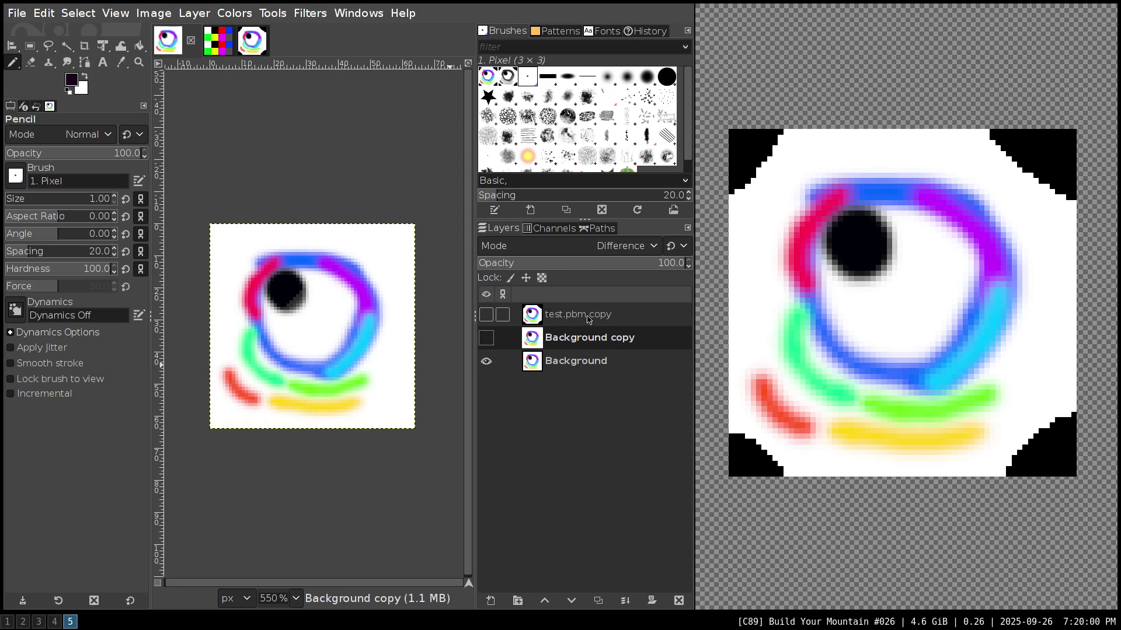
click(528, 316)
click(486, 315)
scroll(614, 251, down, 1)
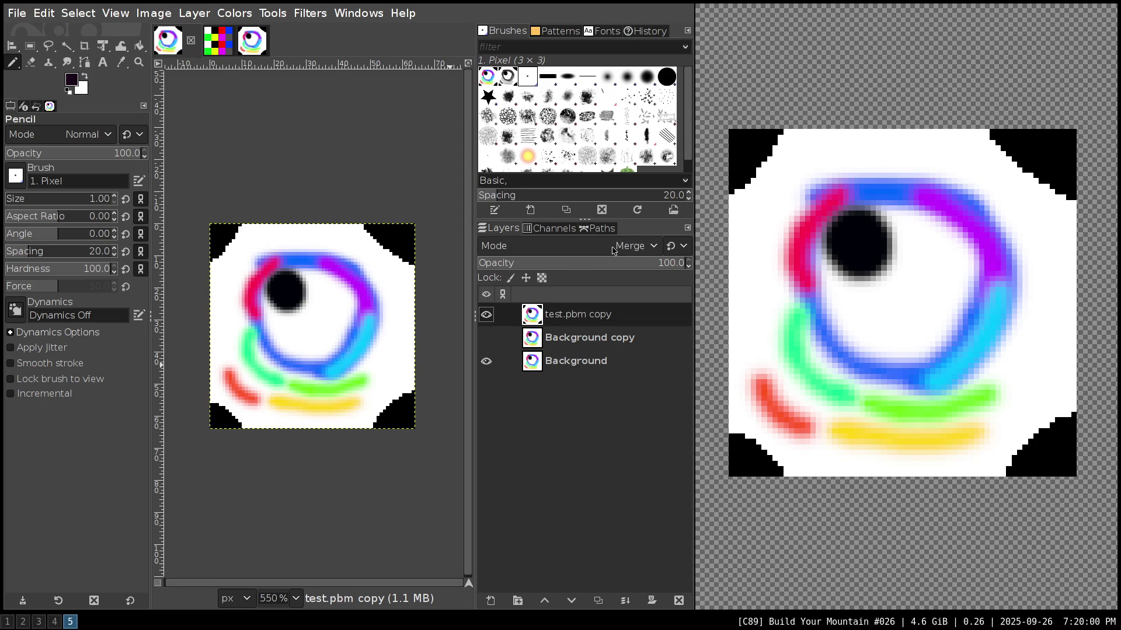
scroll(615, 251, down, 1)
scroll(614, 251, down, 1)
scroll(615, 251, down, 2)
scroll(614, 251, down, 1)
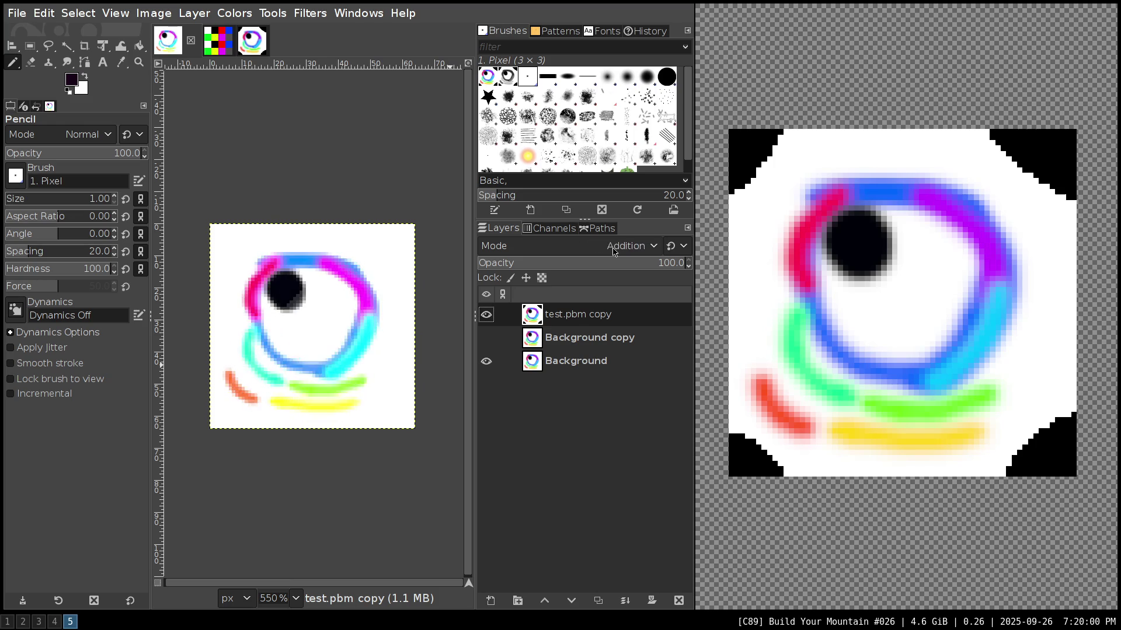
scroll(615, 251, down, 2)
scroll(615, 251, down, 1)
scroll(614, 251, down, 1)
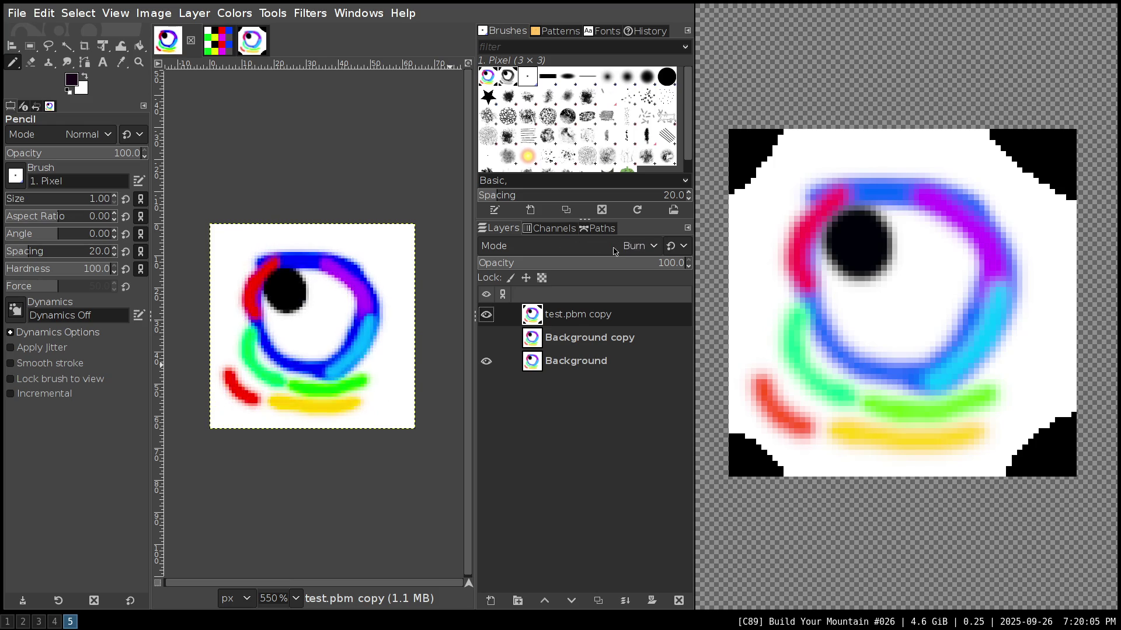
scroll(614, 251, down, 2)
scroll(614, 251, down, 1)
scroll(615, 251, down, 1)
scroll(615, 251, down, 1)
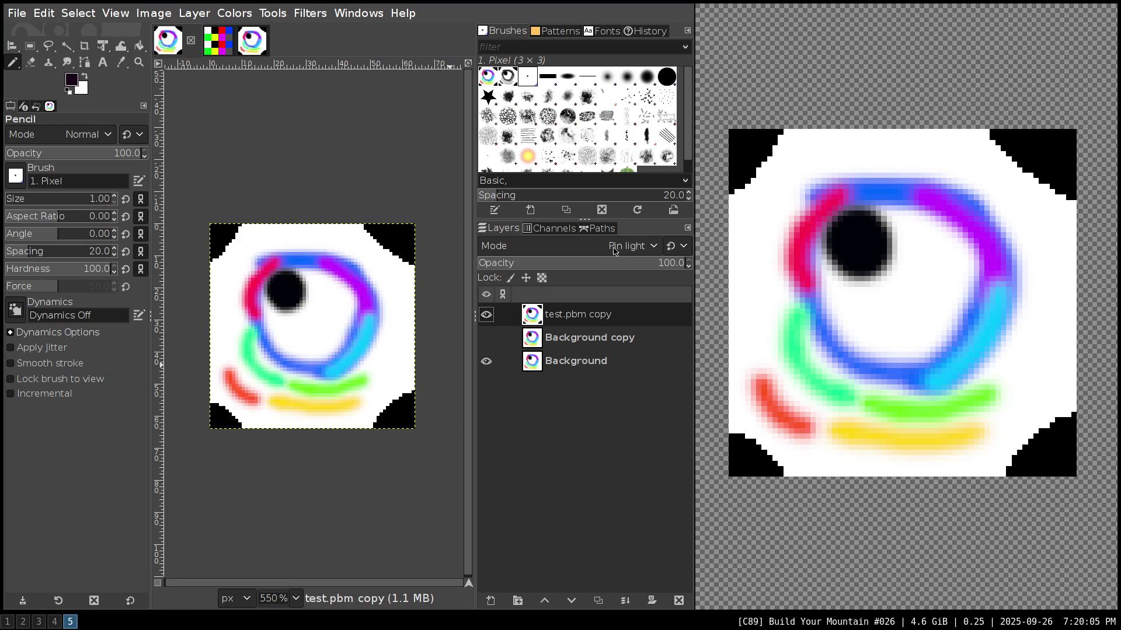
scroll(615, 251, down, 2)
scroll(614, 251, down, 1)
scroll(615, 251, down, 1)
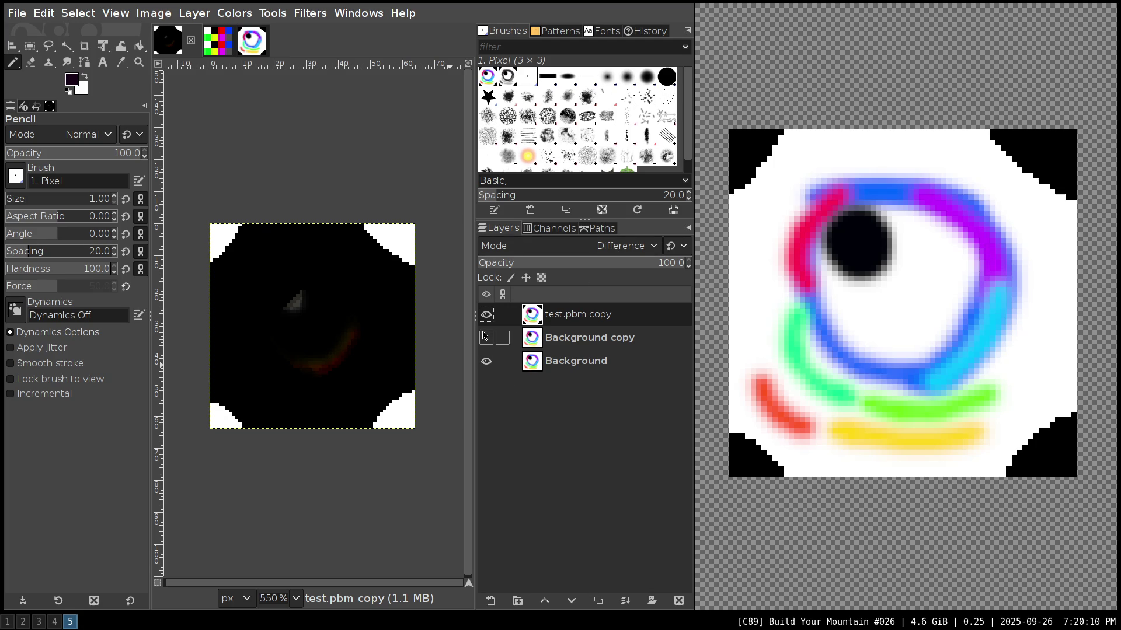
- Move Background above Background copy and back, then toggle layer visibility to reveal the difference
drag(553, 353, 556, 337)
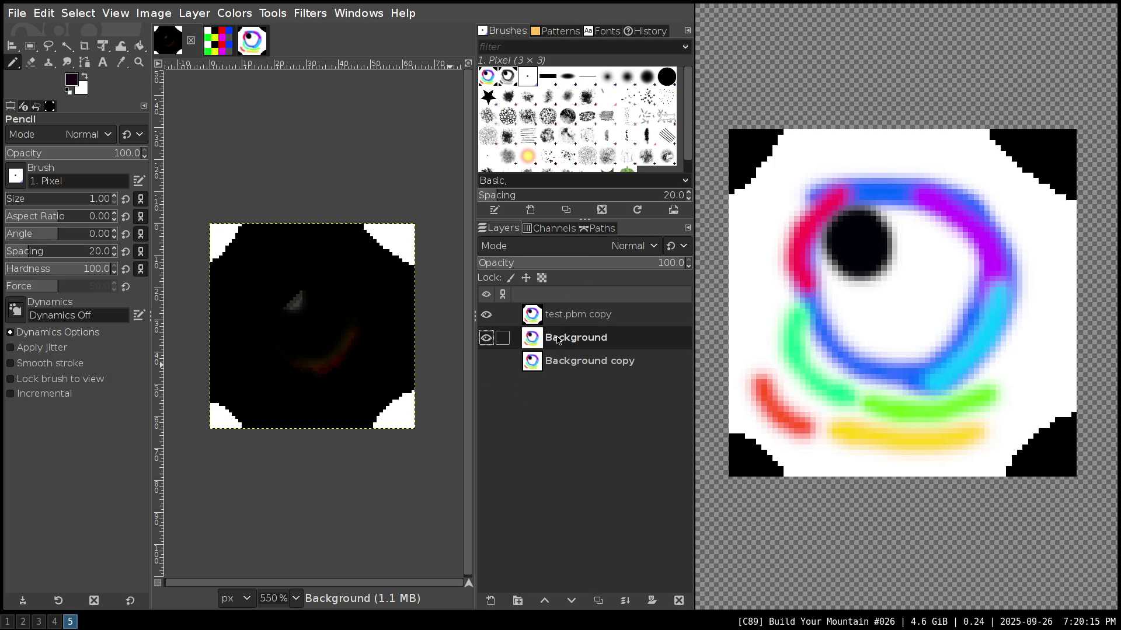
drag(559, 340, 558, 362)
click(486, 315)
click(569, 340)
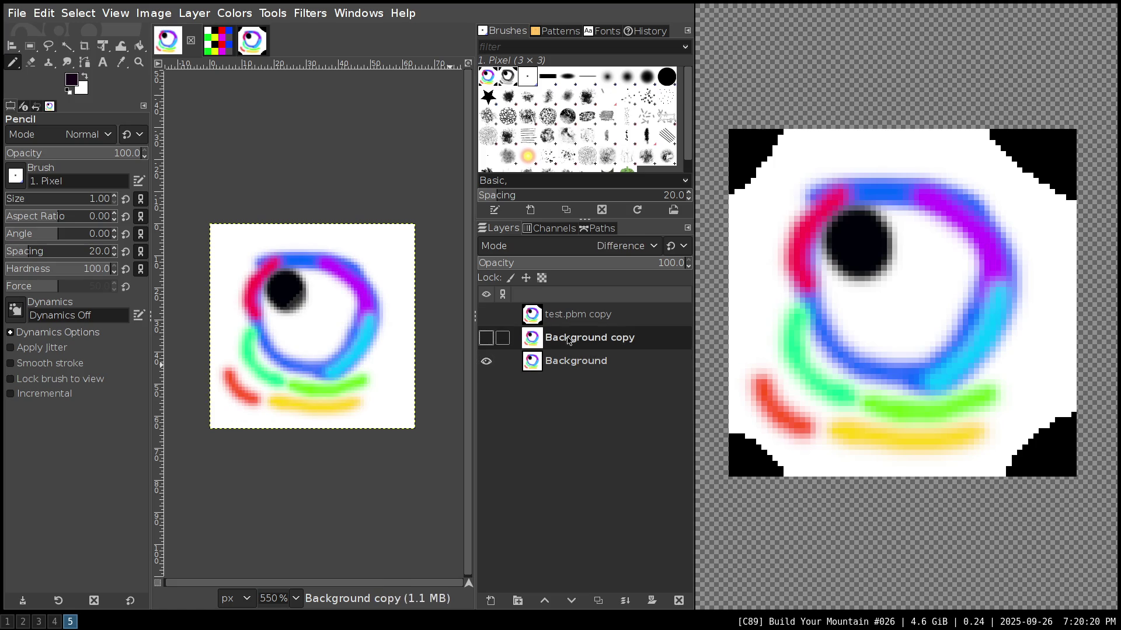
click(513, 316)
click(514, 338)
click(486, 339)
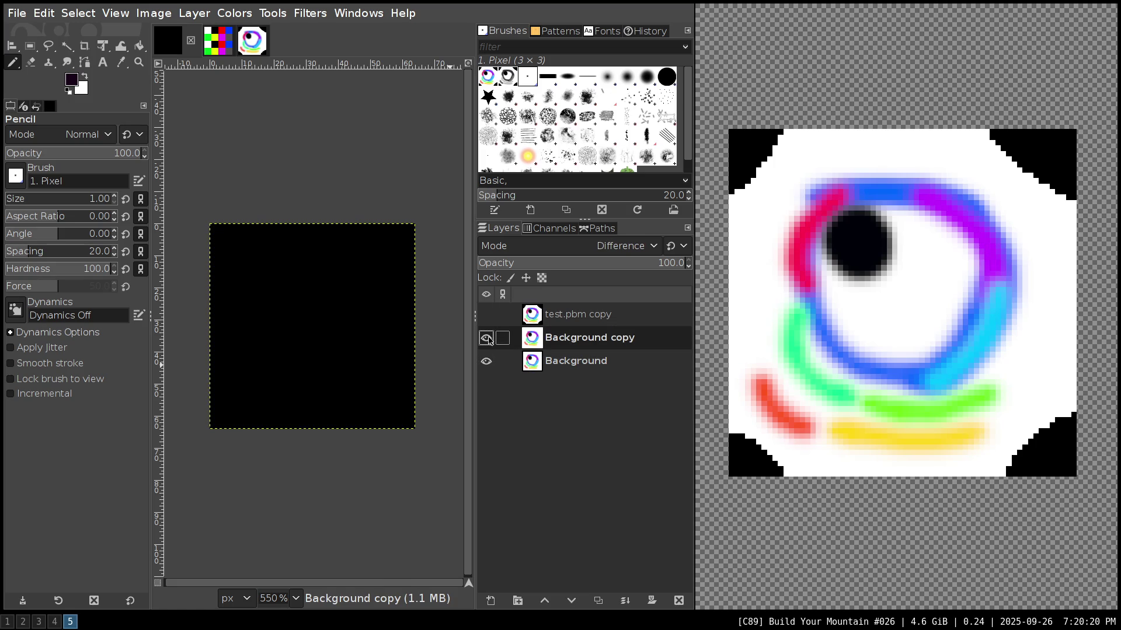
click(486, 338)
click(508, 315)
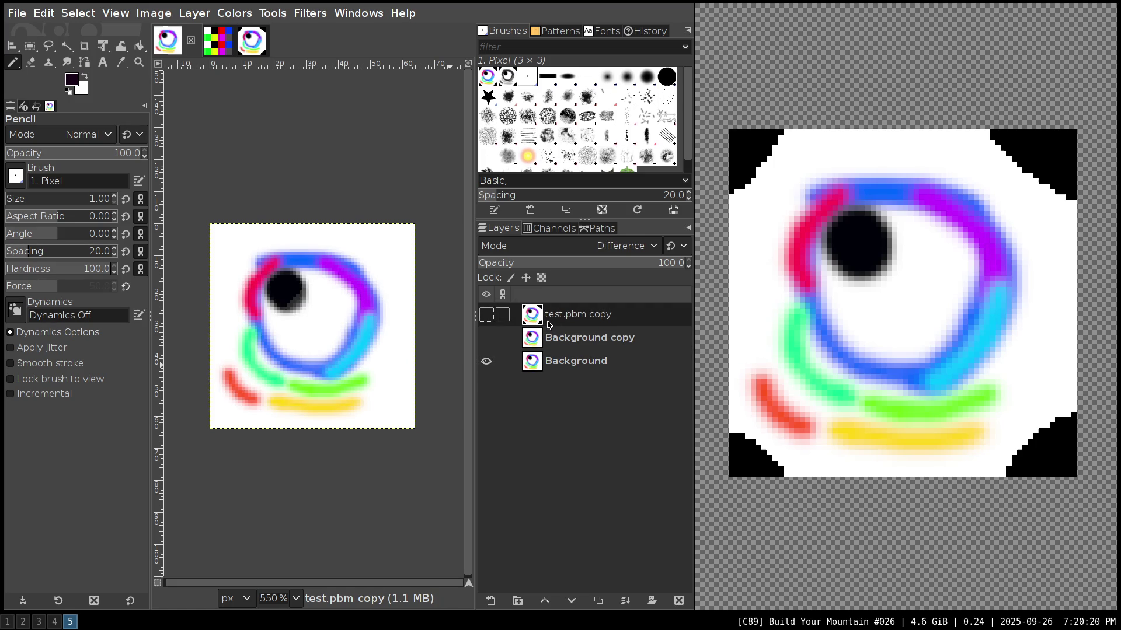
click(486, 315)
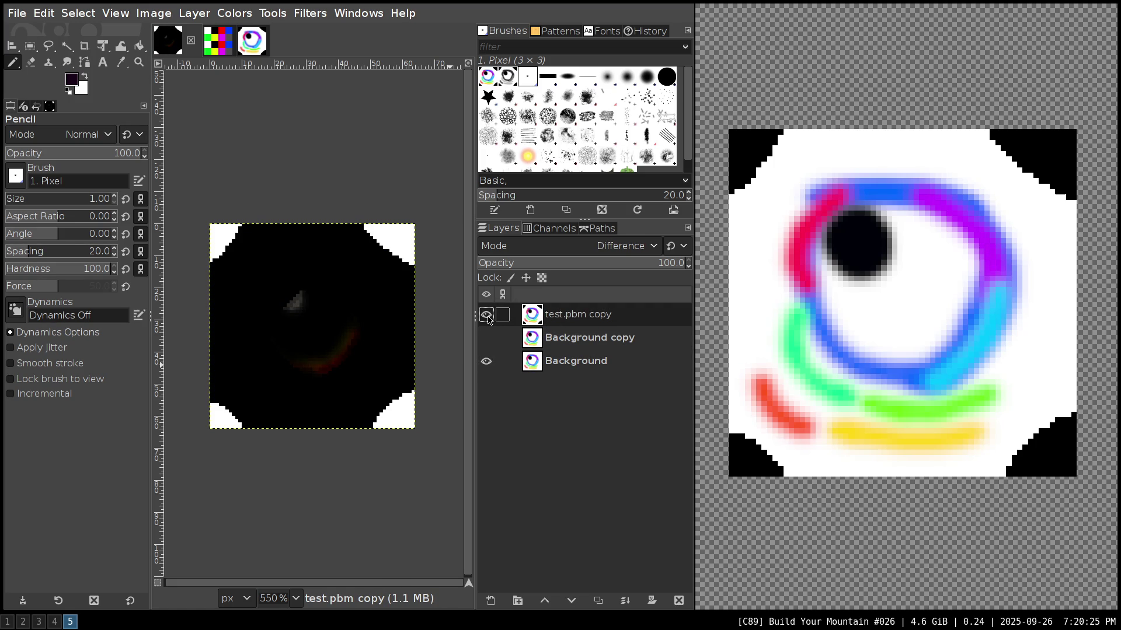
- Flip the test.pbm copy and Background copy eye icons to compare the Difference result
click(487, 315)
click(486, 337)
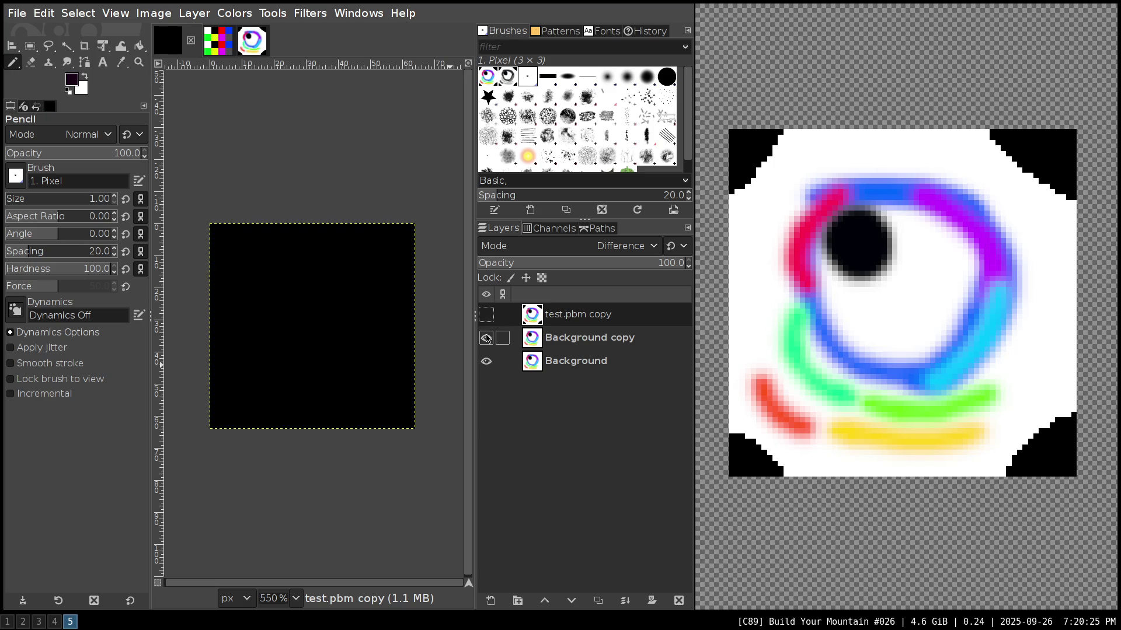
click(486, 338)
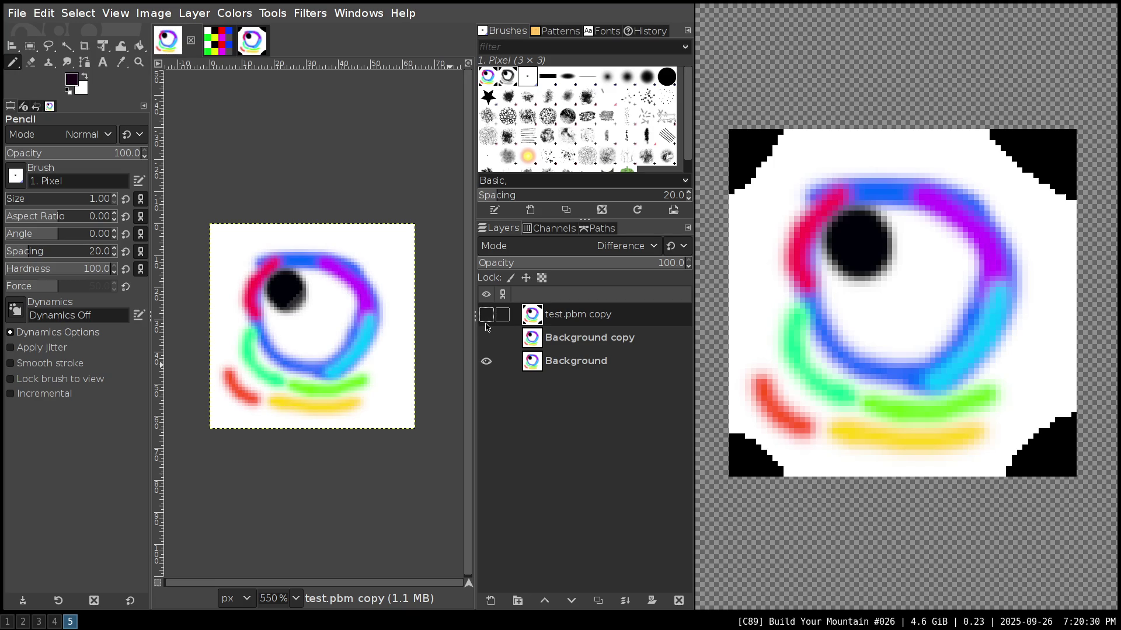
click(487, 315)
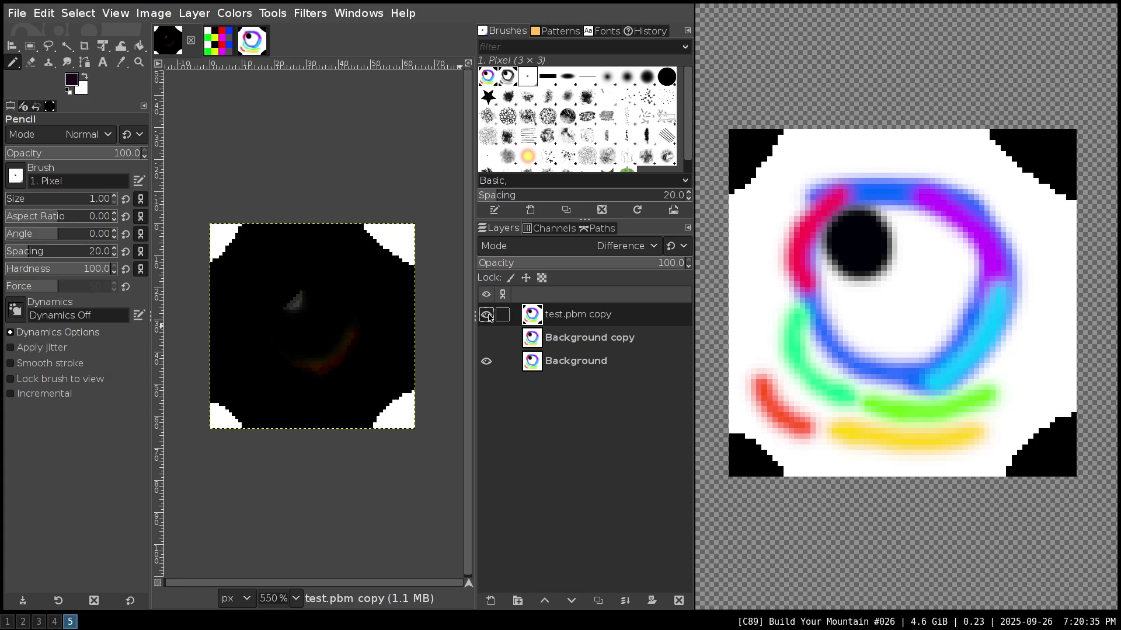
click(487, 316)
click(487, 337)
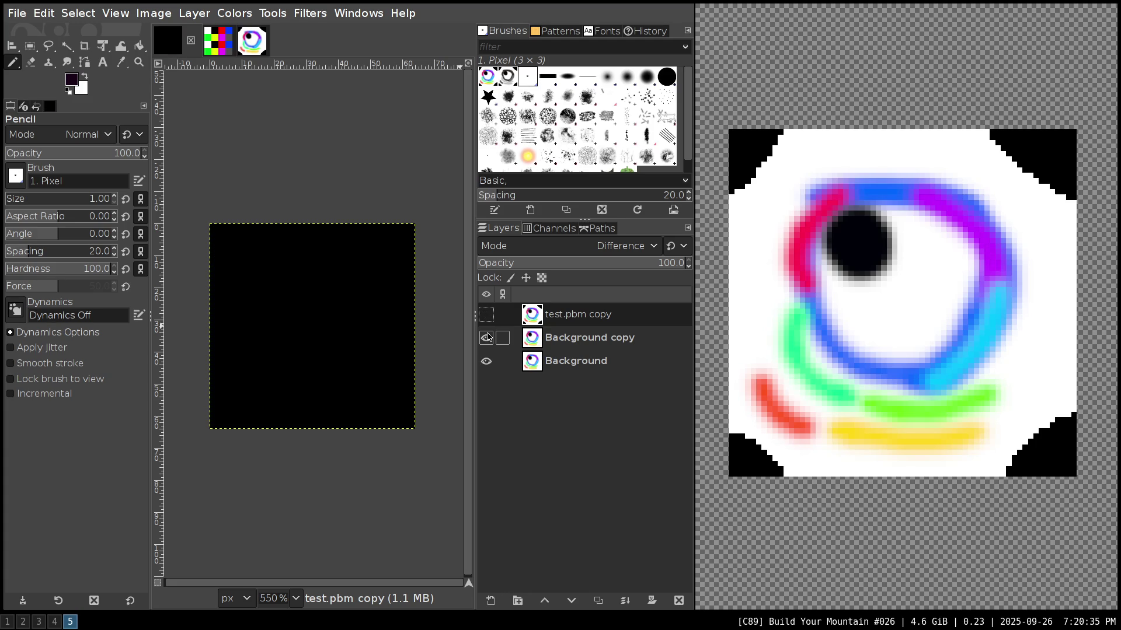
click(488, 338)
click(487, 315)
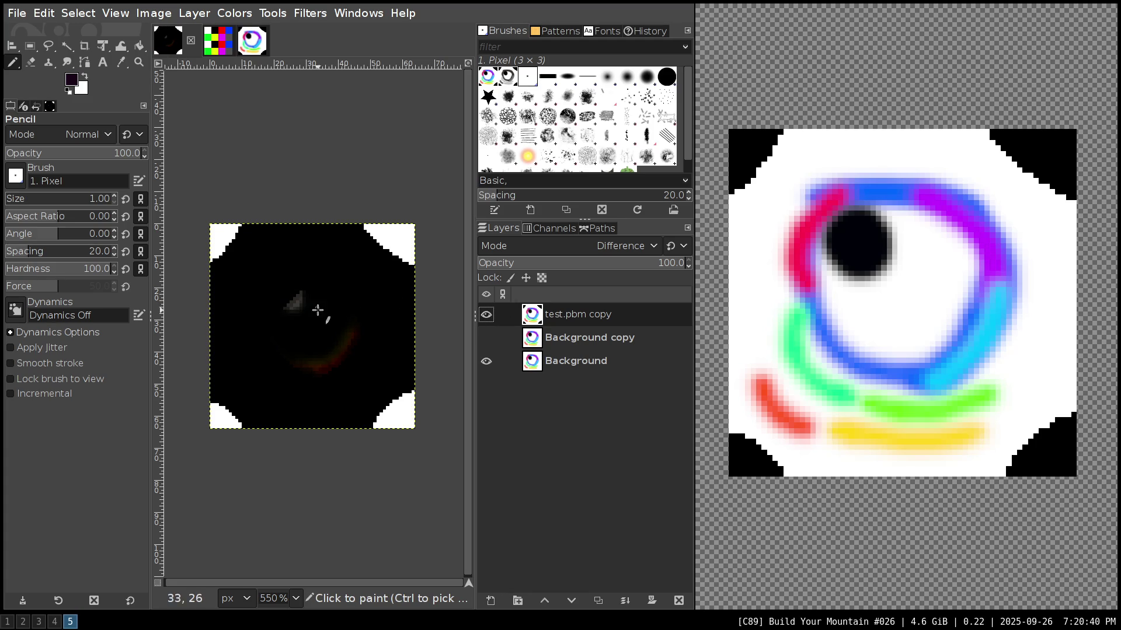
- Pick the leftover grey 3b3a35 as foreground, inspect its 0–255 and HSV values, cancel, and hide test.pbm copy
ctrl+click(296, 304)
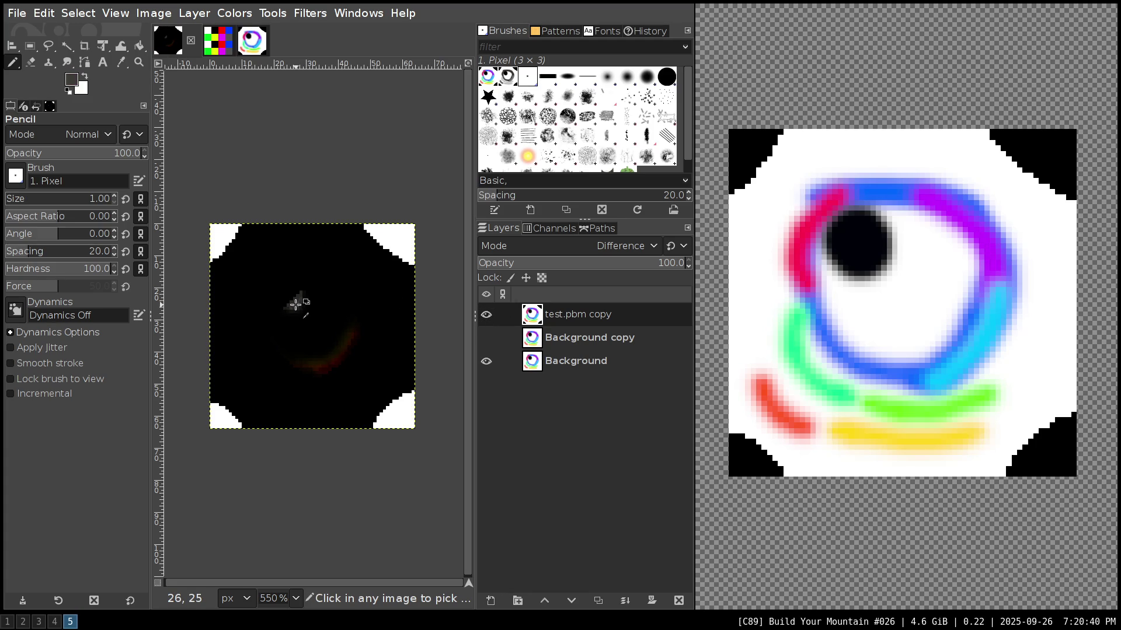
click(72, 80)
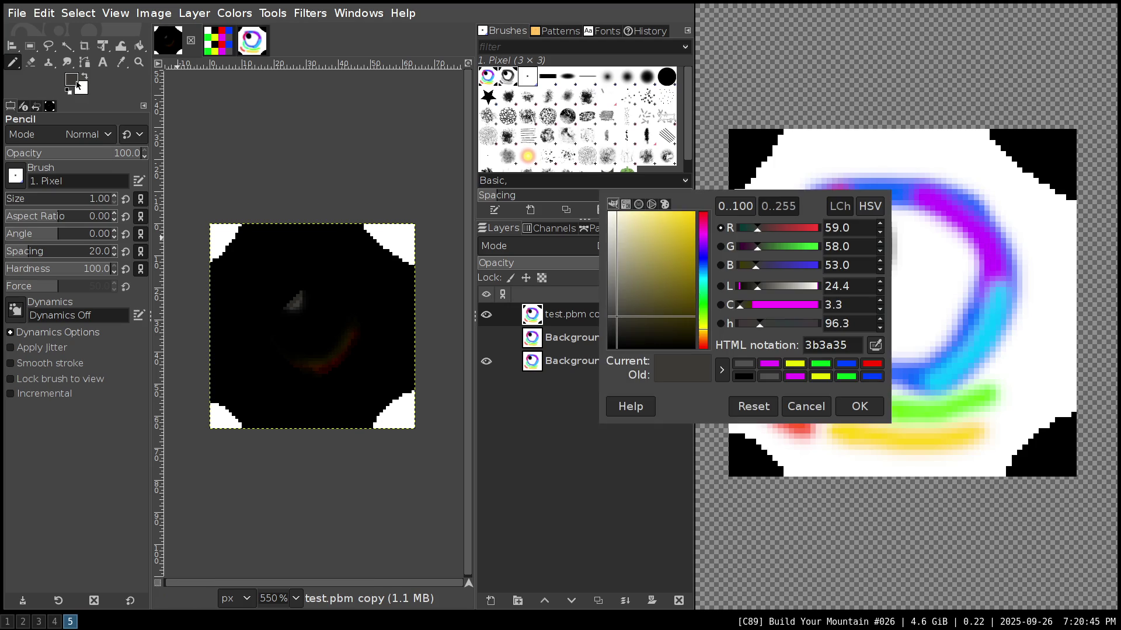
click(778, 206)
click(870, 209)
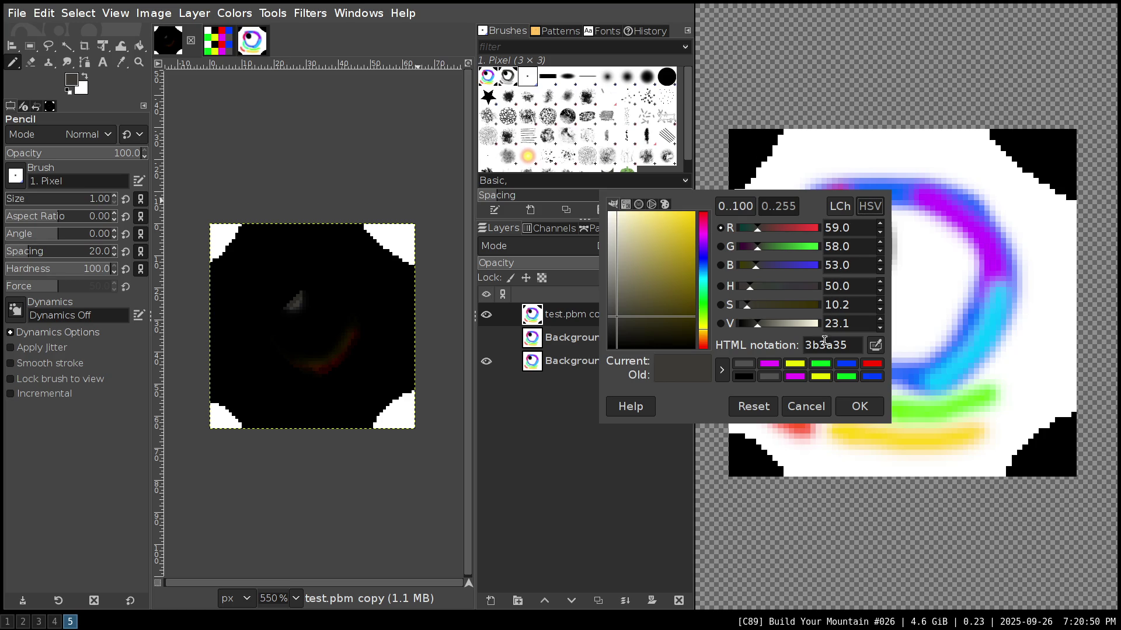
click(810, 406)
click(486, 315)
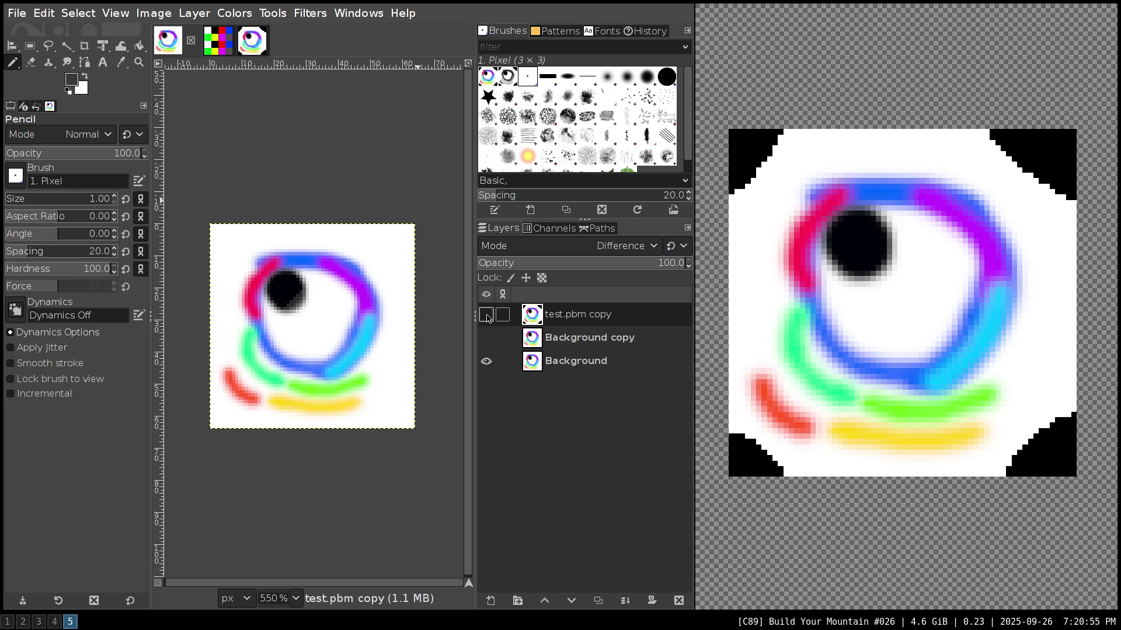
- Toggle the layers' visibility and open, then dismiss, the Background layer's context menu
click(487, 315)
click(486, 315)
click(486, 362)
click(487, 361)
click(486, 338)
click(486, 338)
right_click(569, 361)
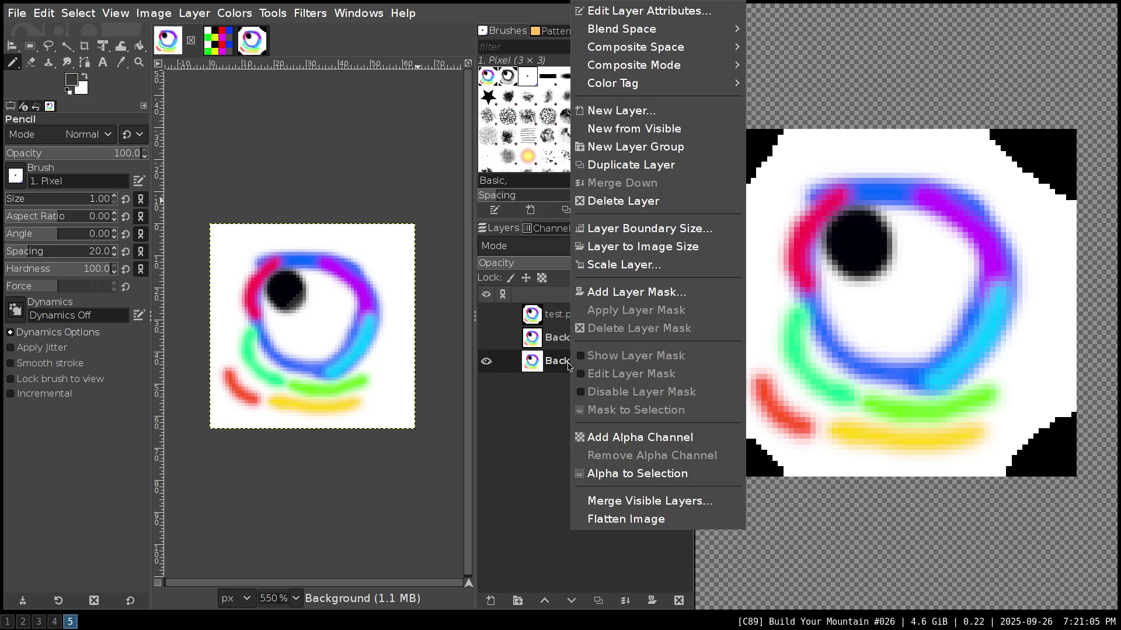
click(541, 422)
- Remove the alpha channel from test.pbm copy and toggle it to compare
click(554, 315)
right_click(571, 324)
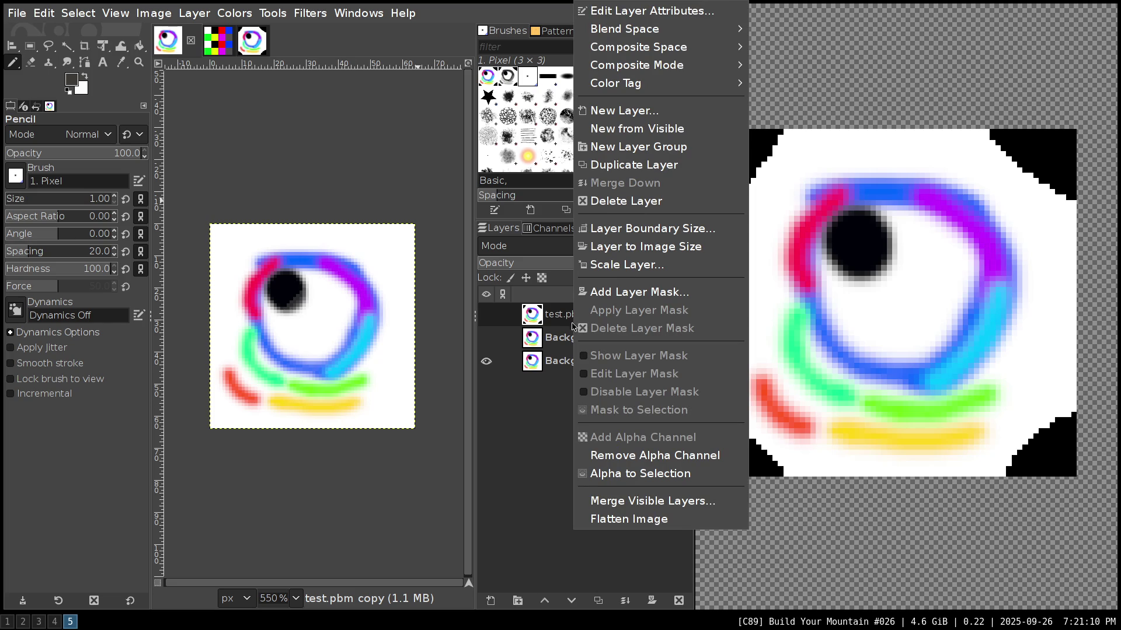
click(609, 461)
click(487, 315)
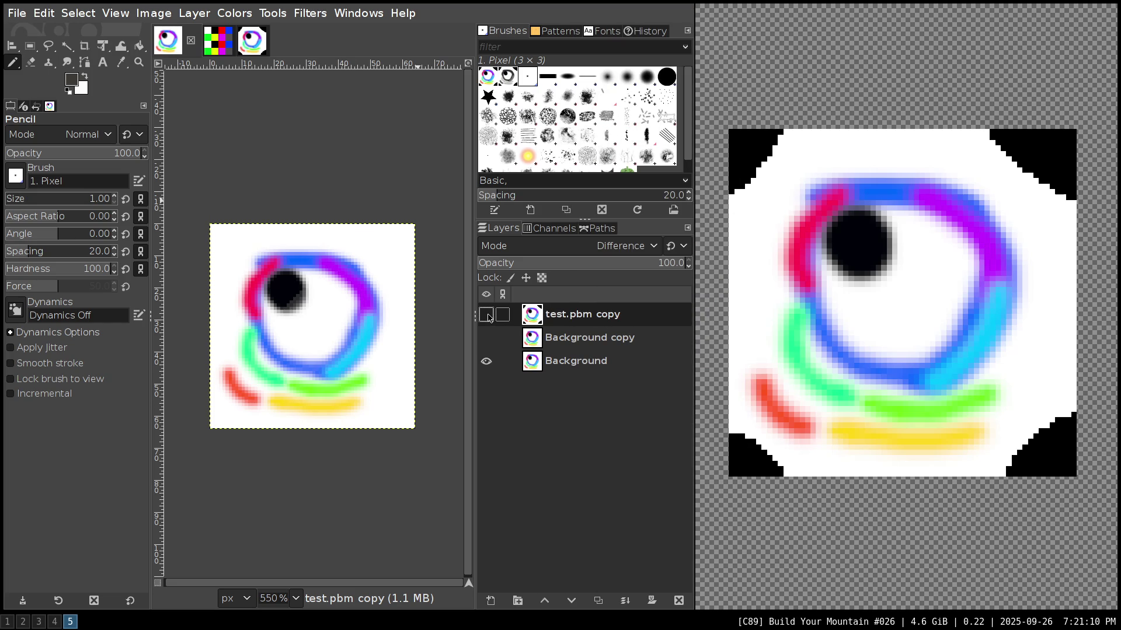
click(486, 315)
click(487, 315)
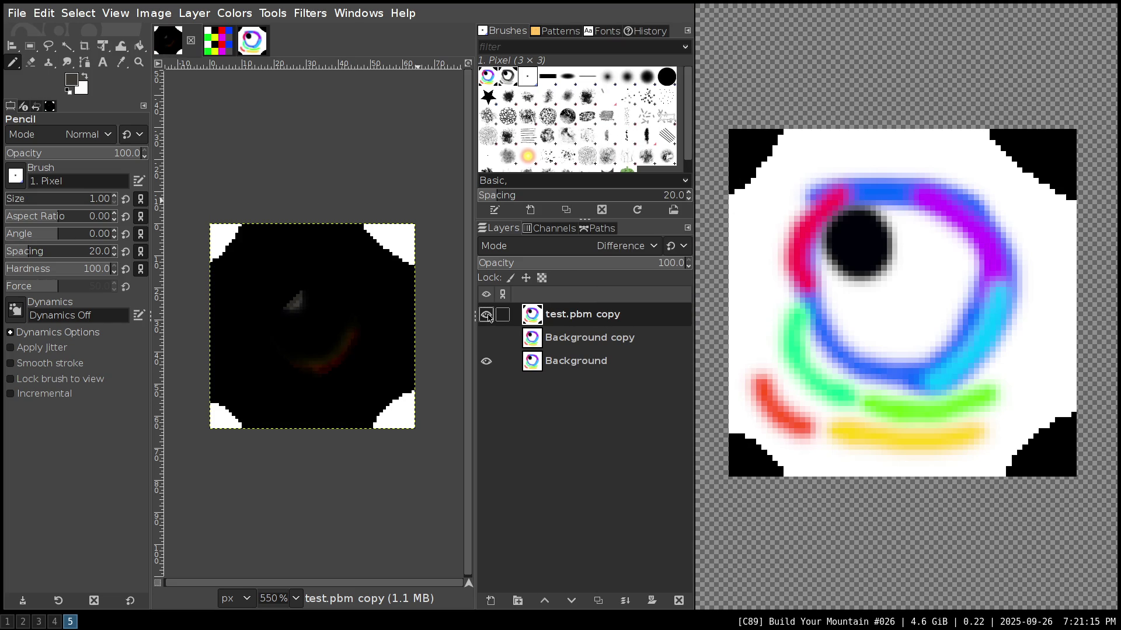
click(487, 315)
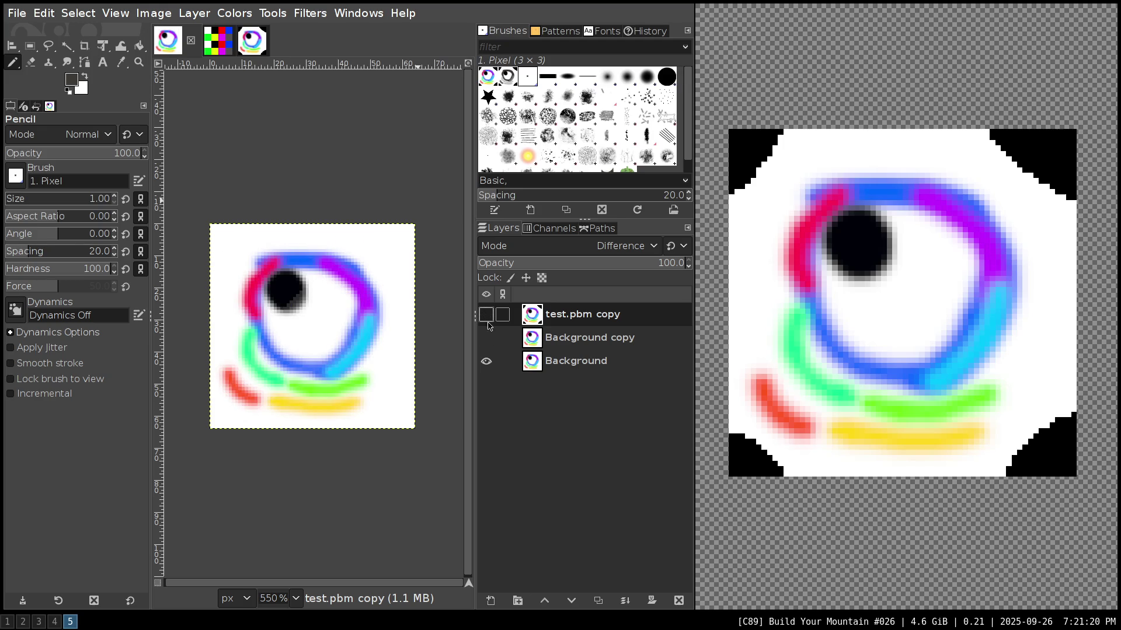
- Hide Background so test.pbm copy shows alone with its black corners
click(487, 361)
click(487, 316)
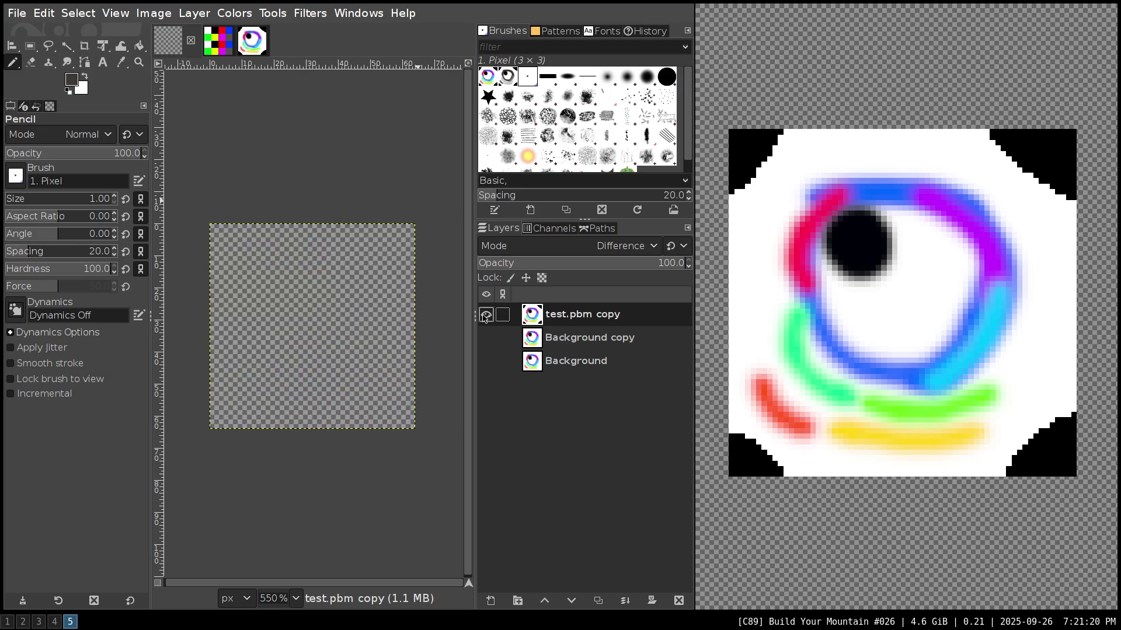
click(486, 361)
click(486, 361)
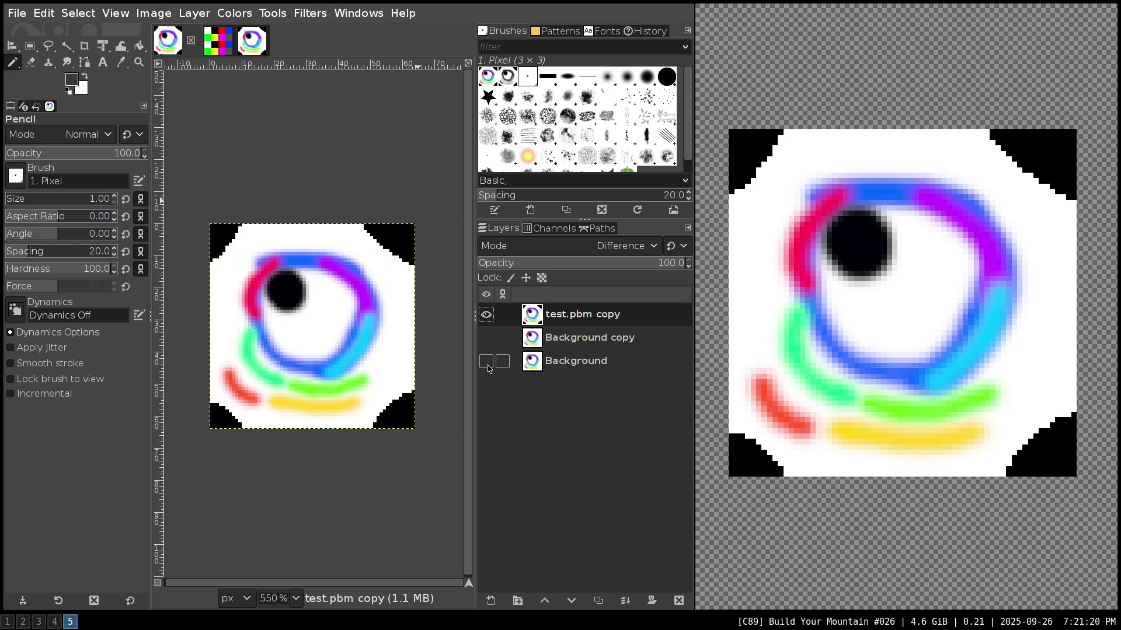
click(604, 247)
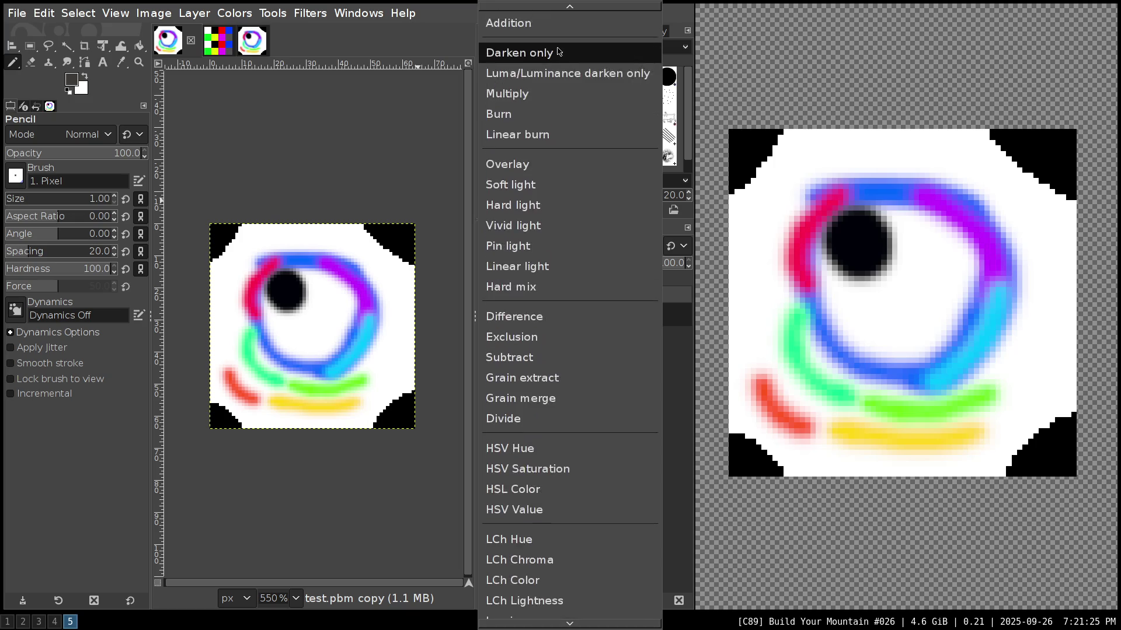
scroll(555, 53, up, 5)
scroll(532, 39, up, 3)
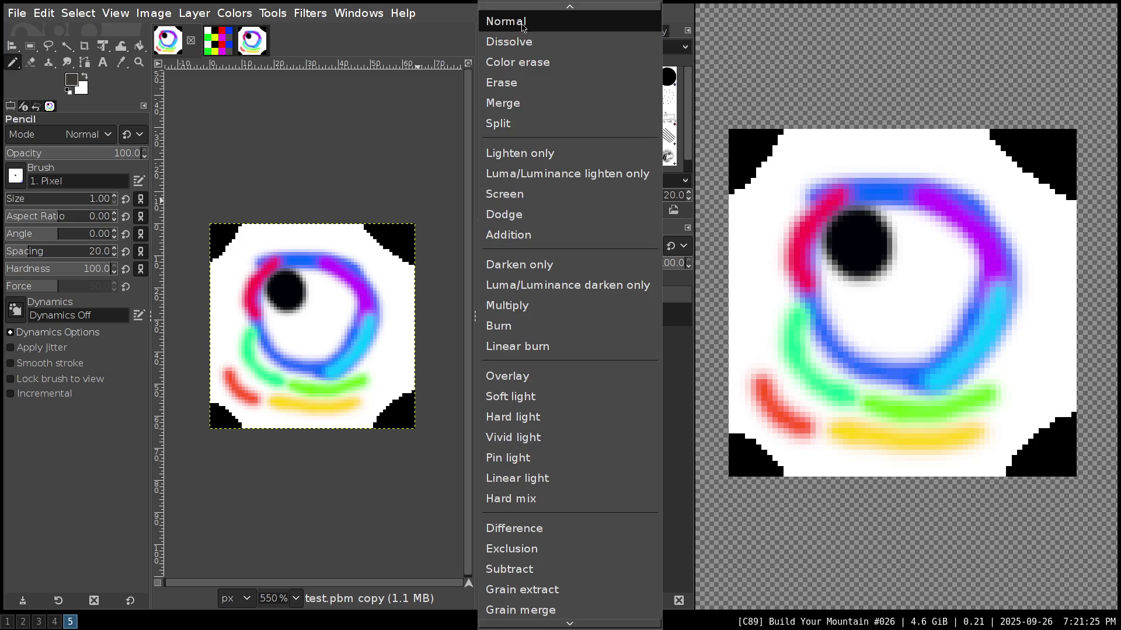
click(528, 21)
click(487, 362)
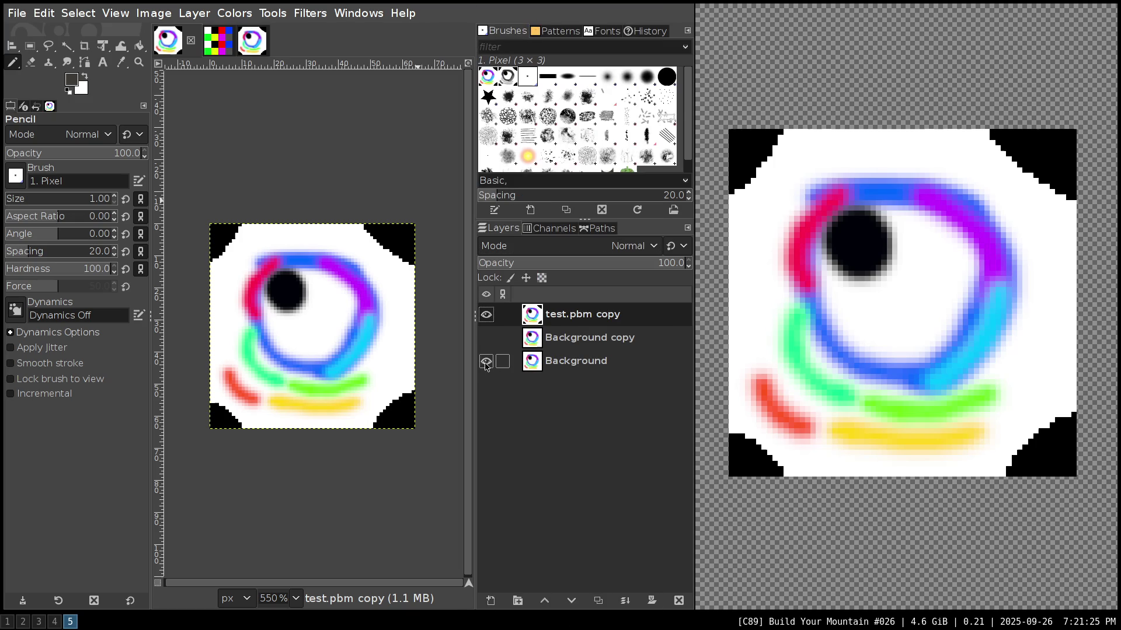
click(487, 315)
click(489, 316)
click(489, 317)
click(489, 317)
click(489, 317)
click(489, 317)
click(490, 317)
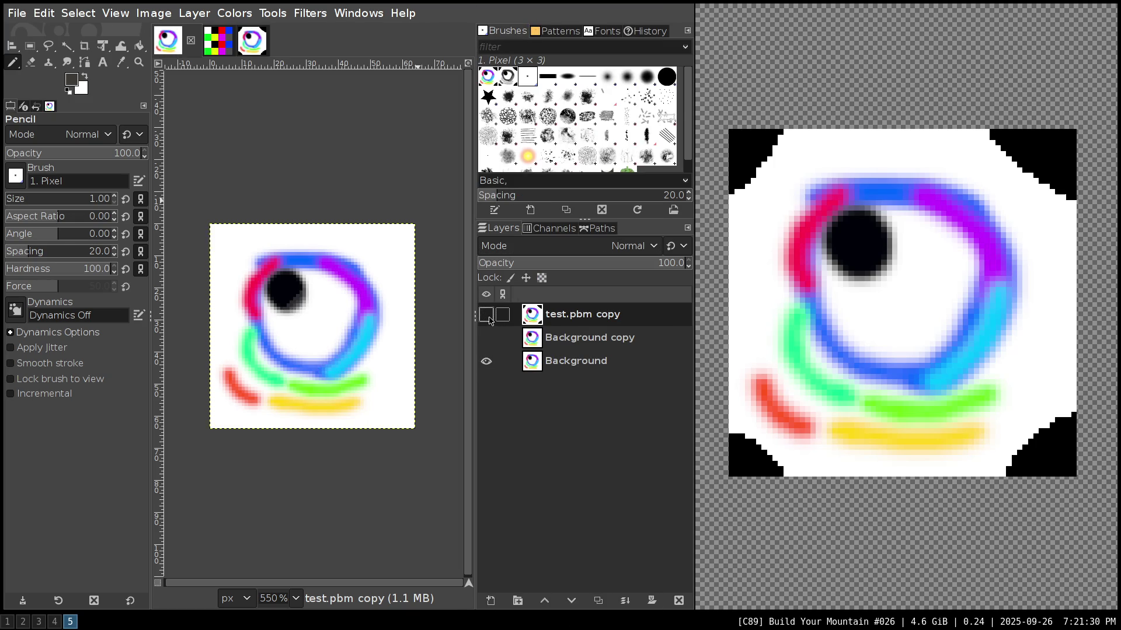
click(489, 316)
click(489, 316)
click(489, 317)
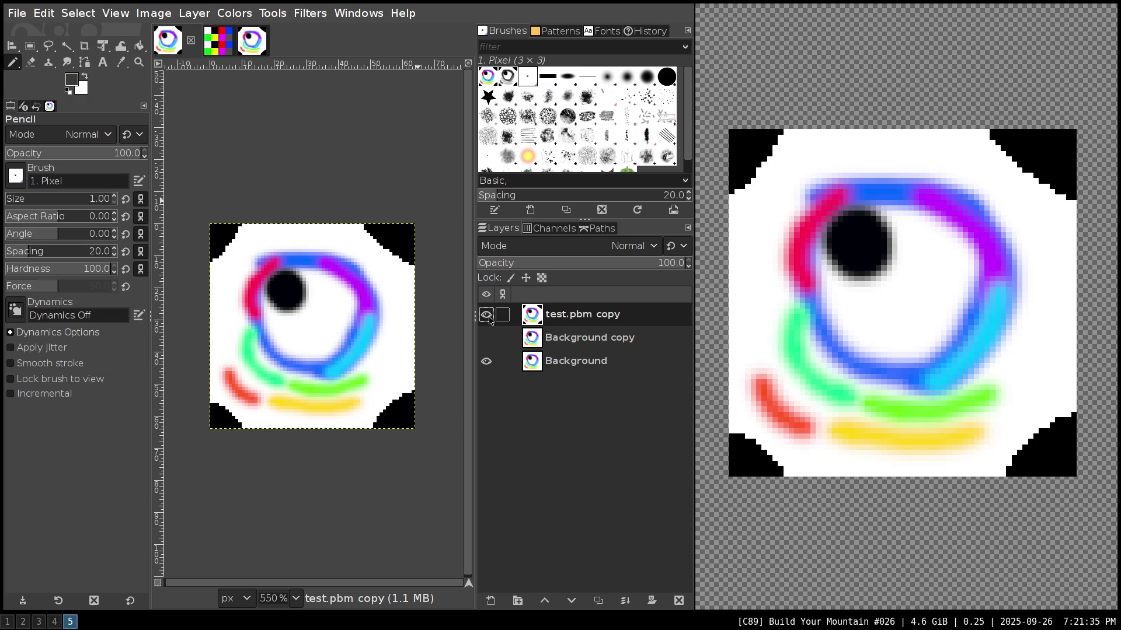
click(489, 317)
click(489, 317)
click(489, 317)
click(489, 317)
click(486, 315)
click(487, 316)
click(487, 316)
click(488, 317)
click(488, 317)
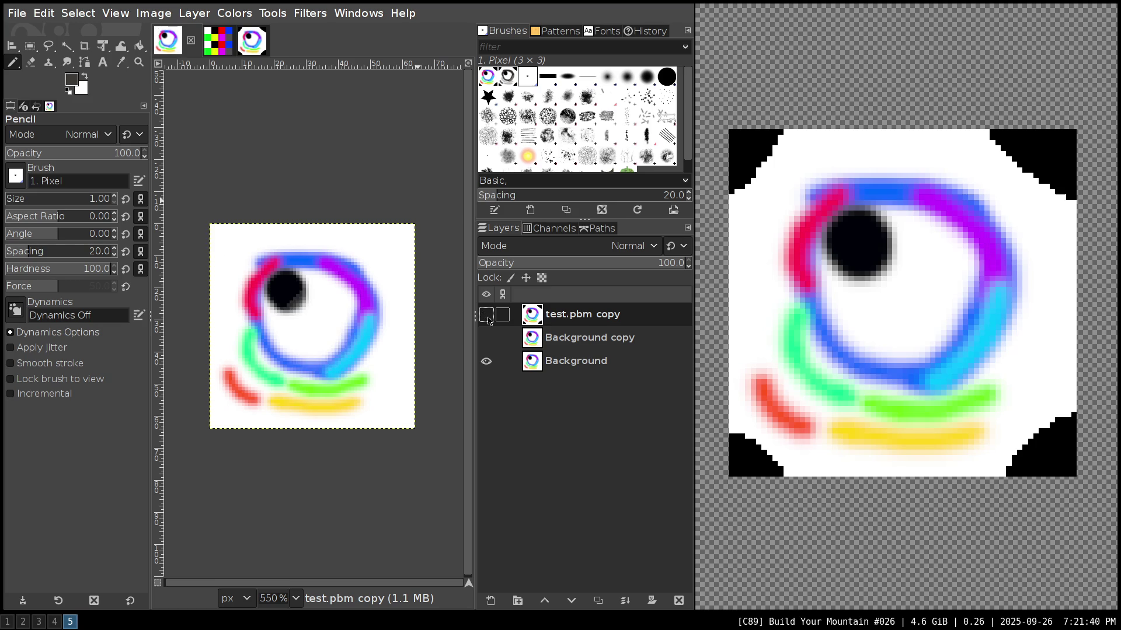
click(488, 318)
click(487, 317)
click(488, 317)
click(487, 317)
click(487, 317)
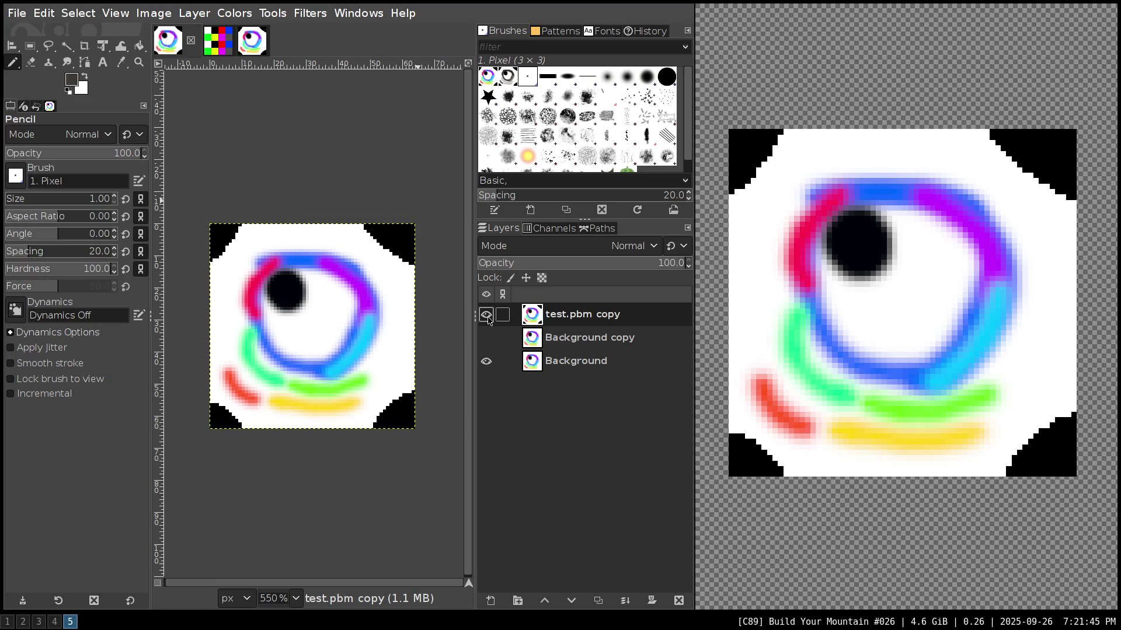
click(487, 317)
click(487, 317)
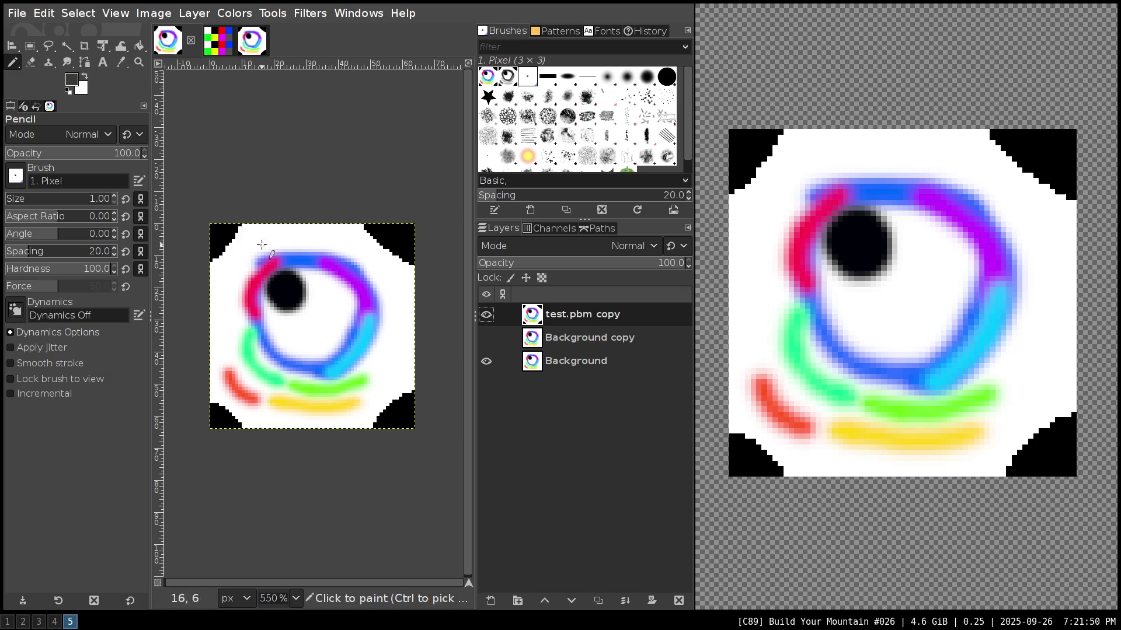
- Open test.png from the File menu as a separate image and zoom in
click(18, 13)
click(32, 84)
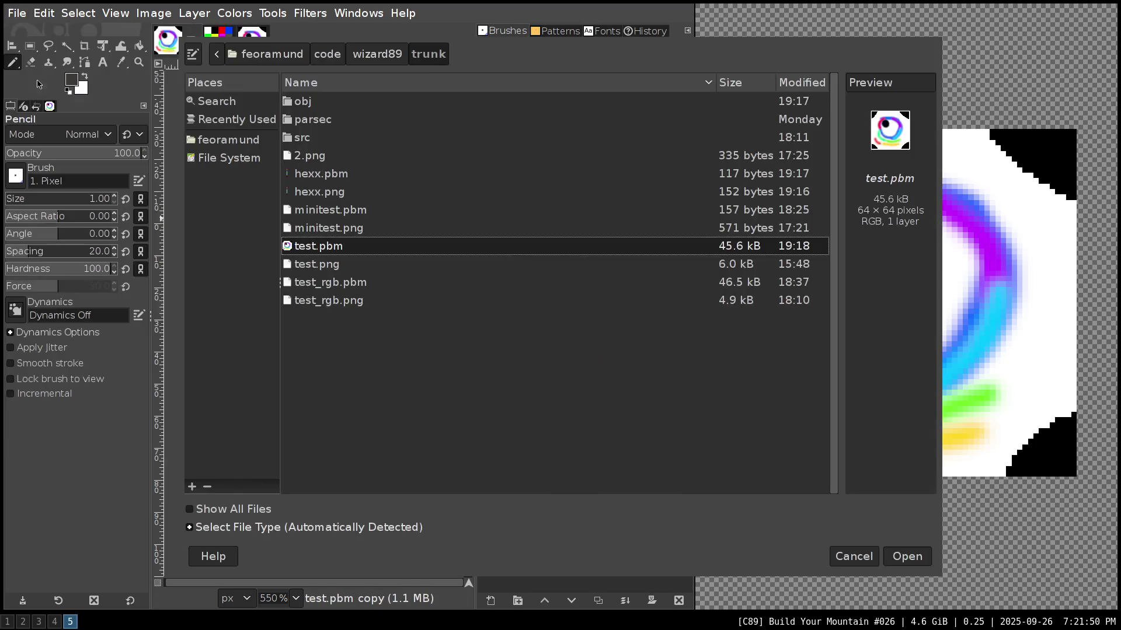
click(332, 270)
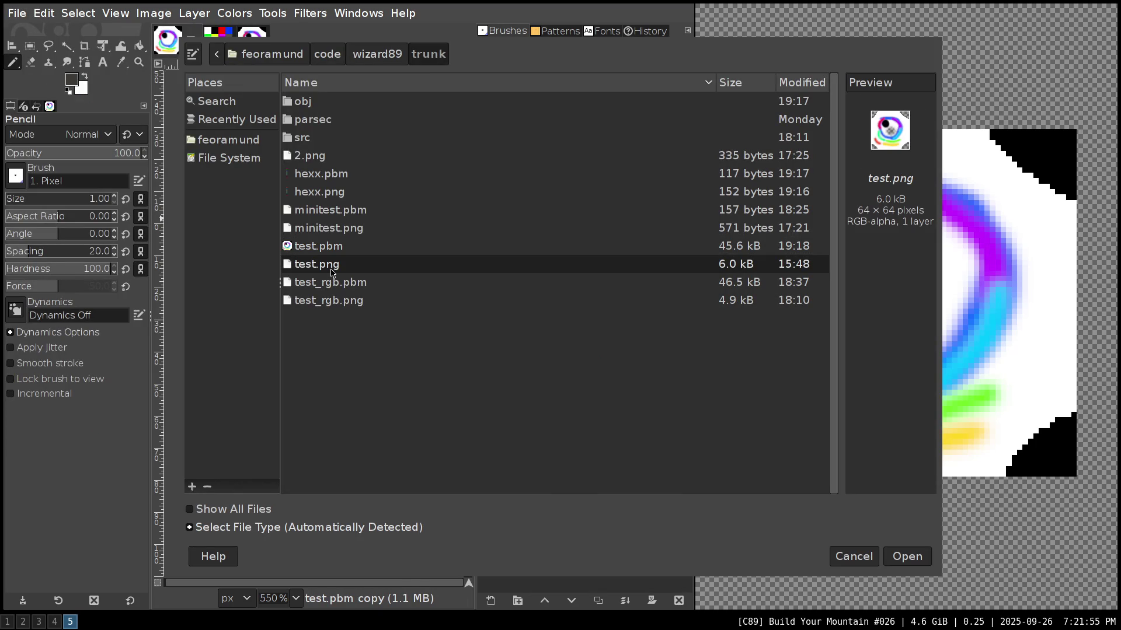
click(892, 560)
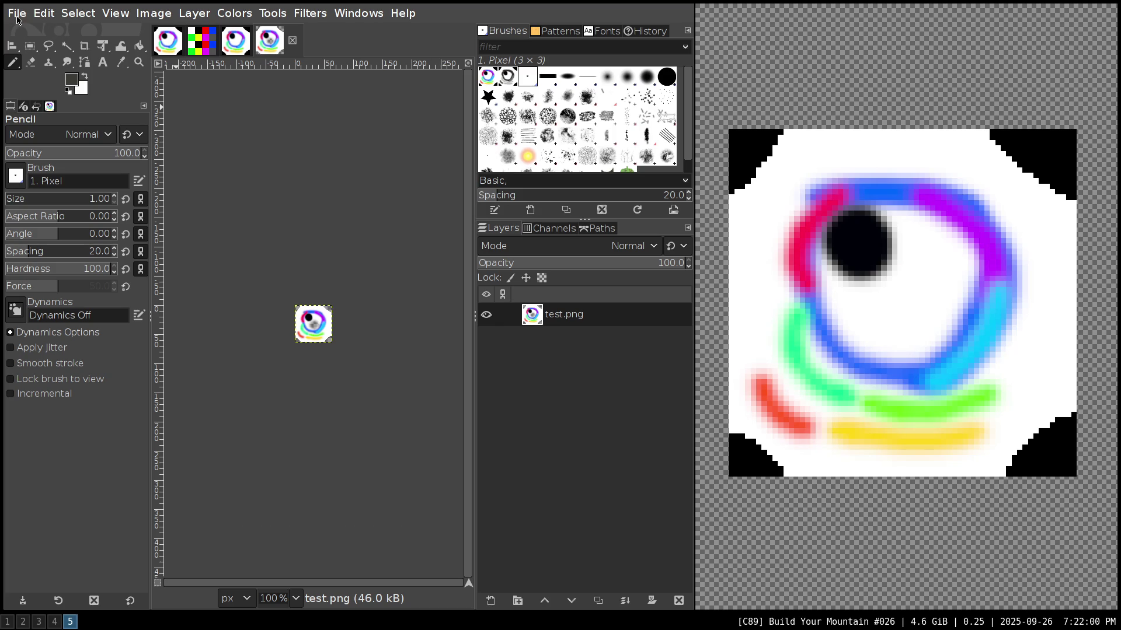
scroll(320, 331, up, 5)
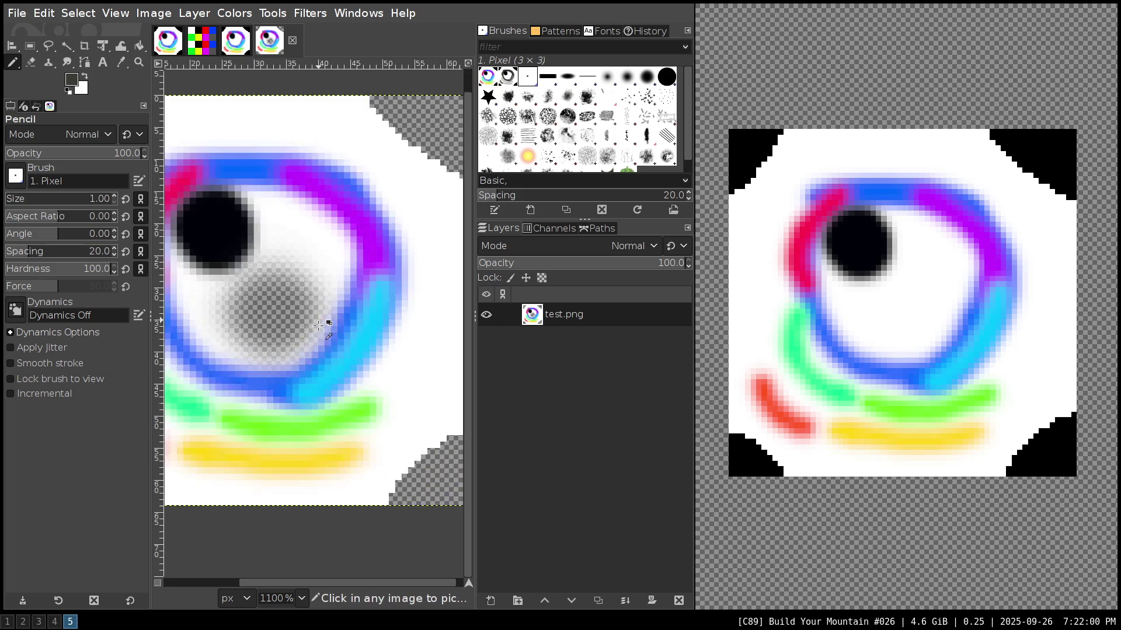
- Toggle test.pbm copy in the comparison image, then view the single-layer test.pbm image
click(174, 51)
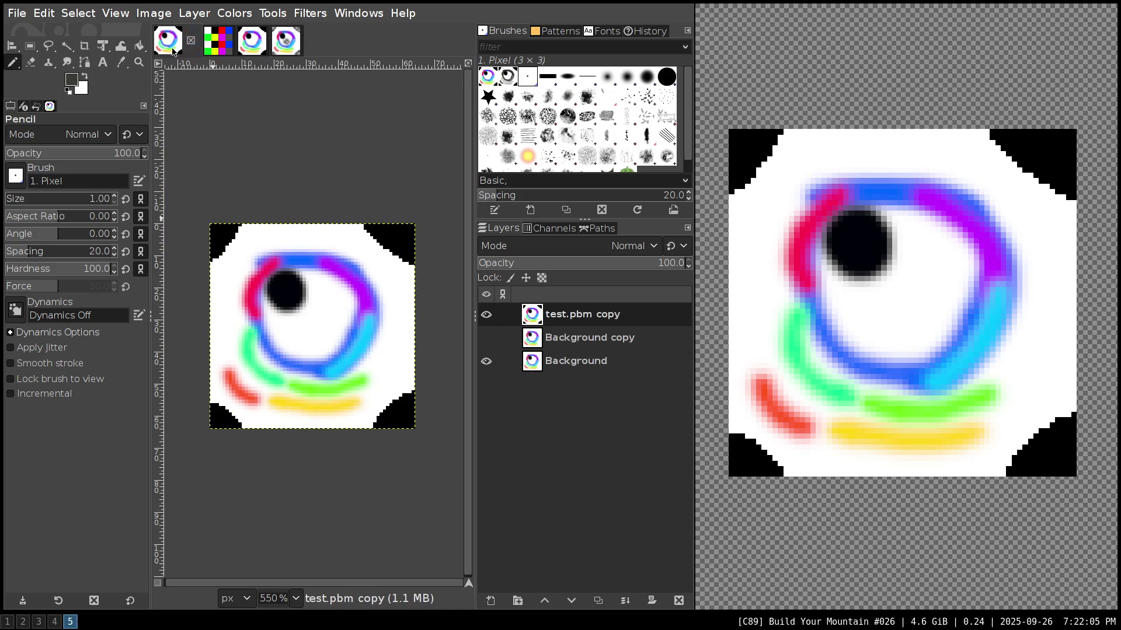
click(482, 315)
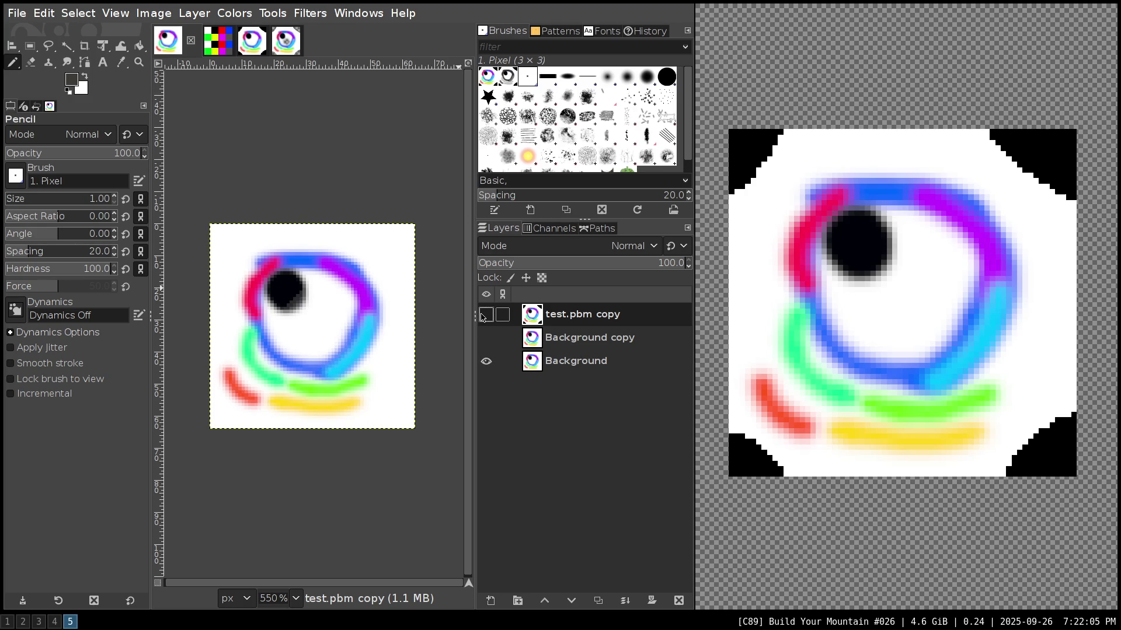
click(484, 316)
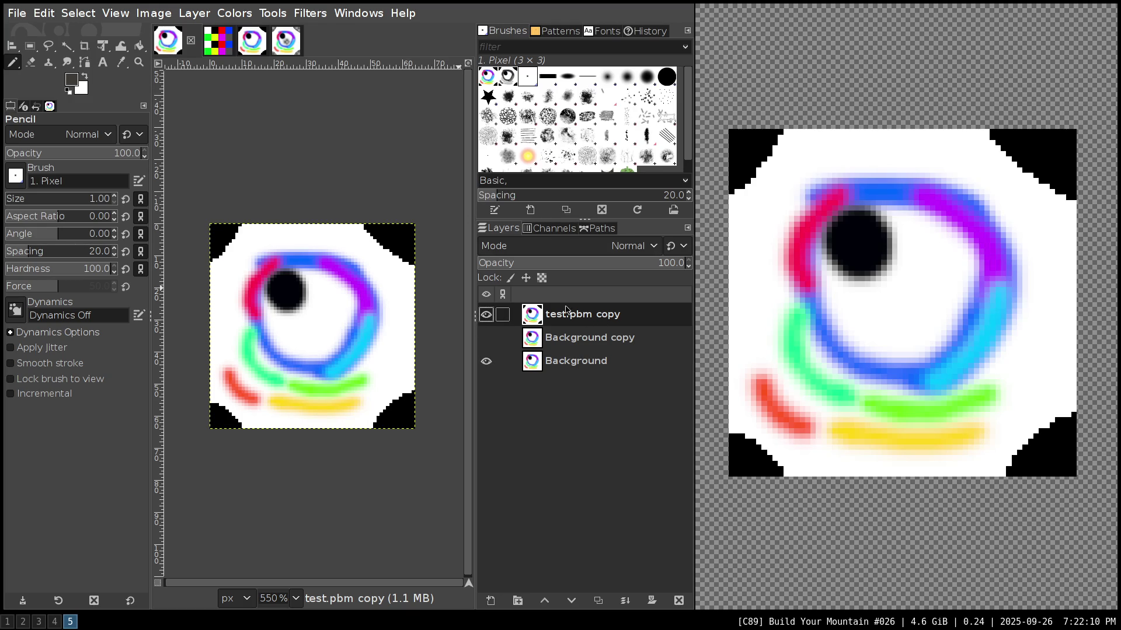
click(239, 46)
- Paste test.pbm onto test.png as a new layer set to Difference mode
click(285, 41)
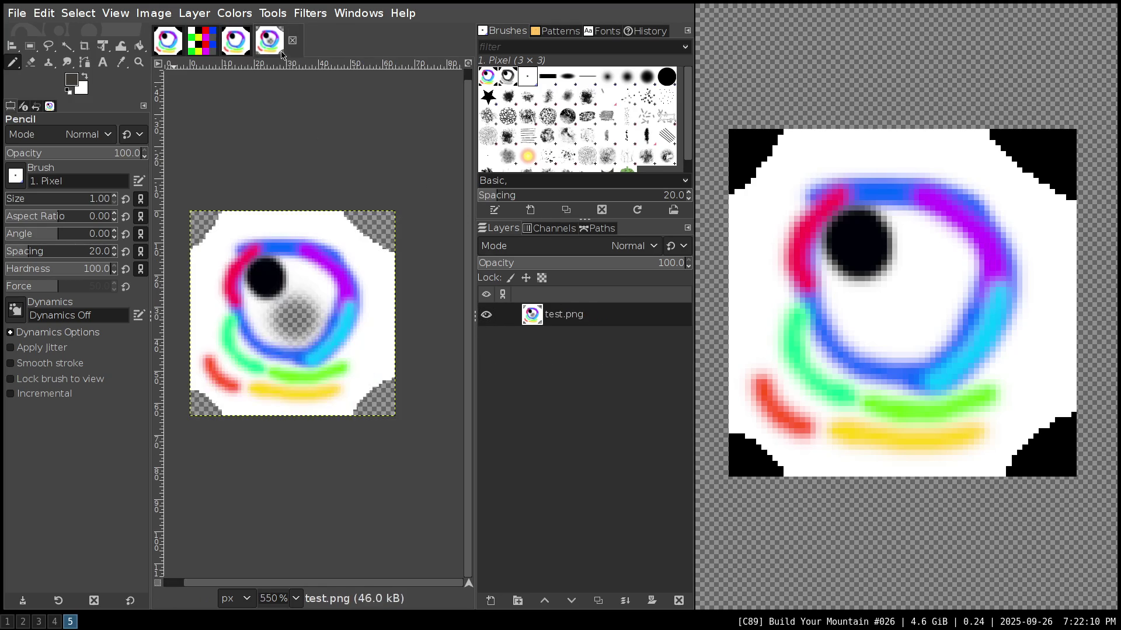
key(ctrl+v)
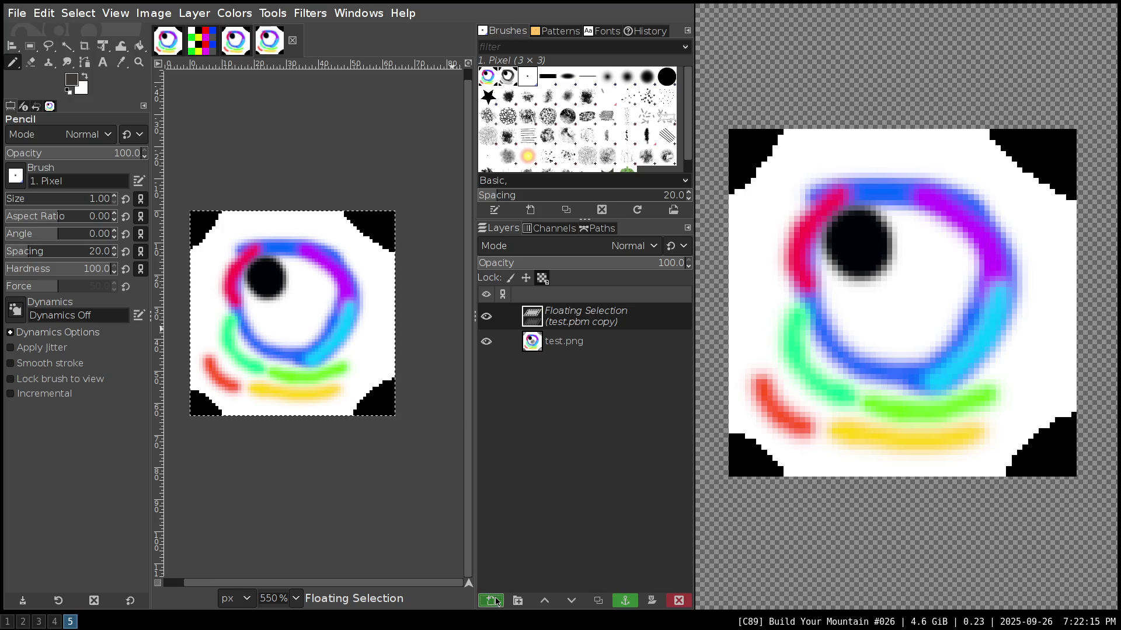
click(490, 600)
click(539, 252)
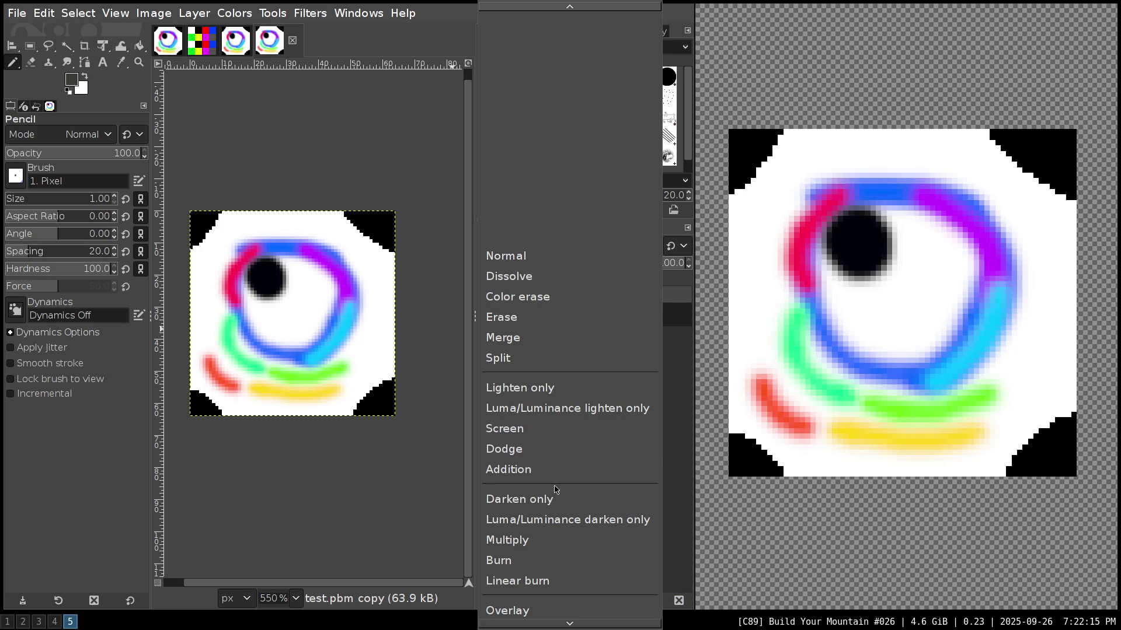
scroll(548, 534, down, 5)
scroll(550, 537, down, 2)
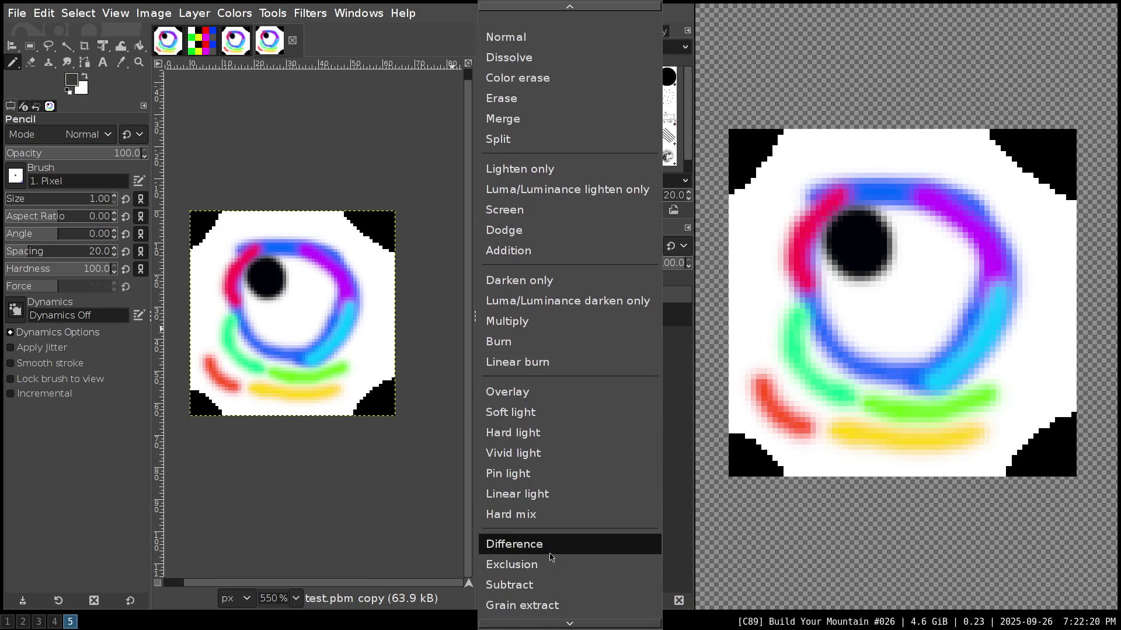
click(541, 546)
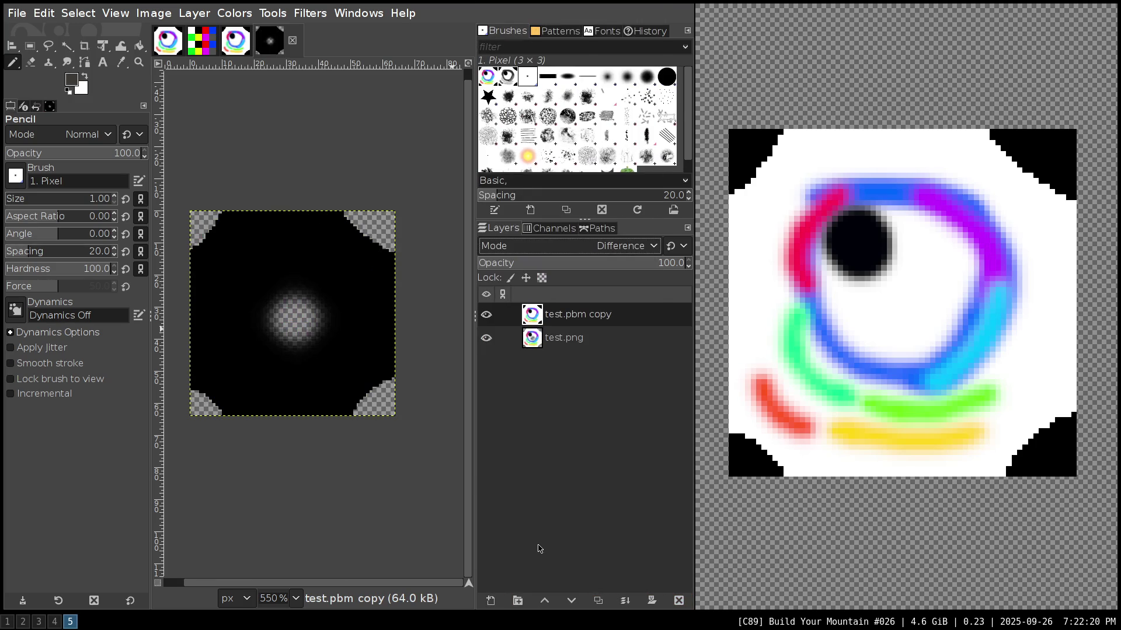
- Toggle the Difference layer, remove test.png's alpha channel, and return to the first image
click(485, 315)
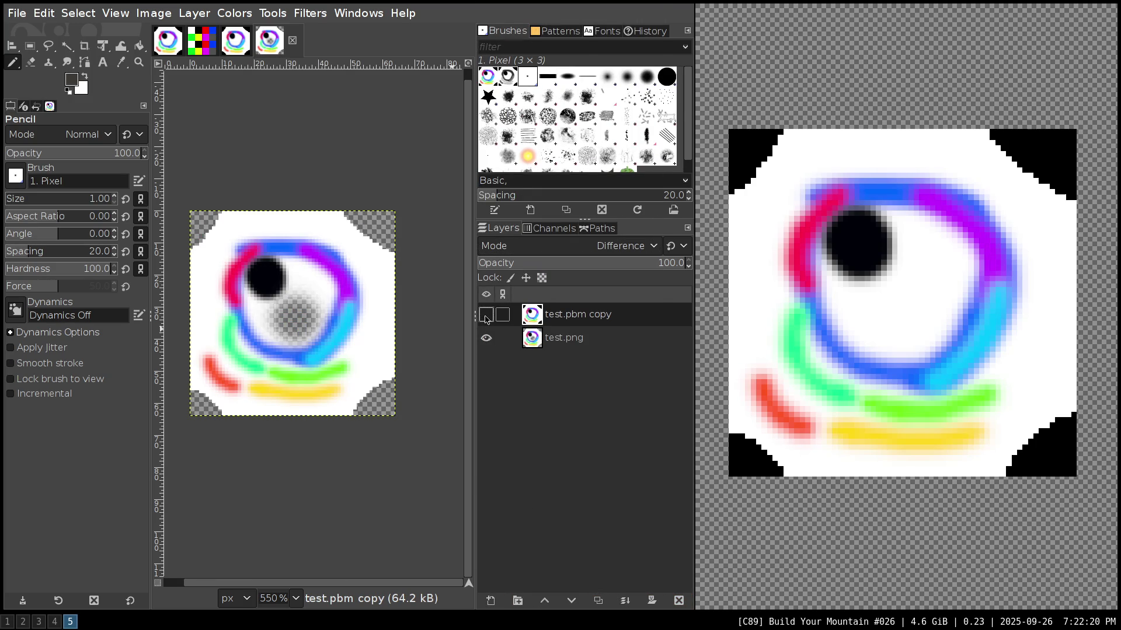
click(485, 317)
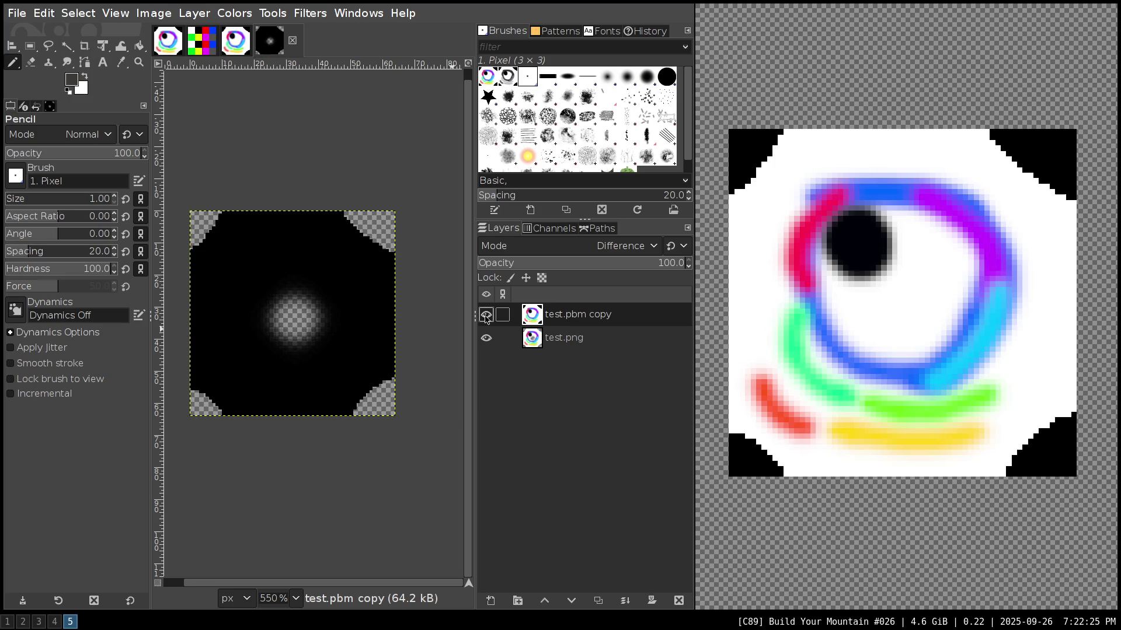
click(485, 316)
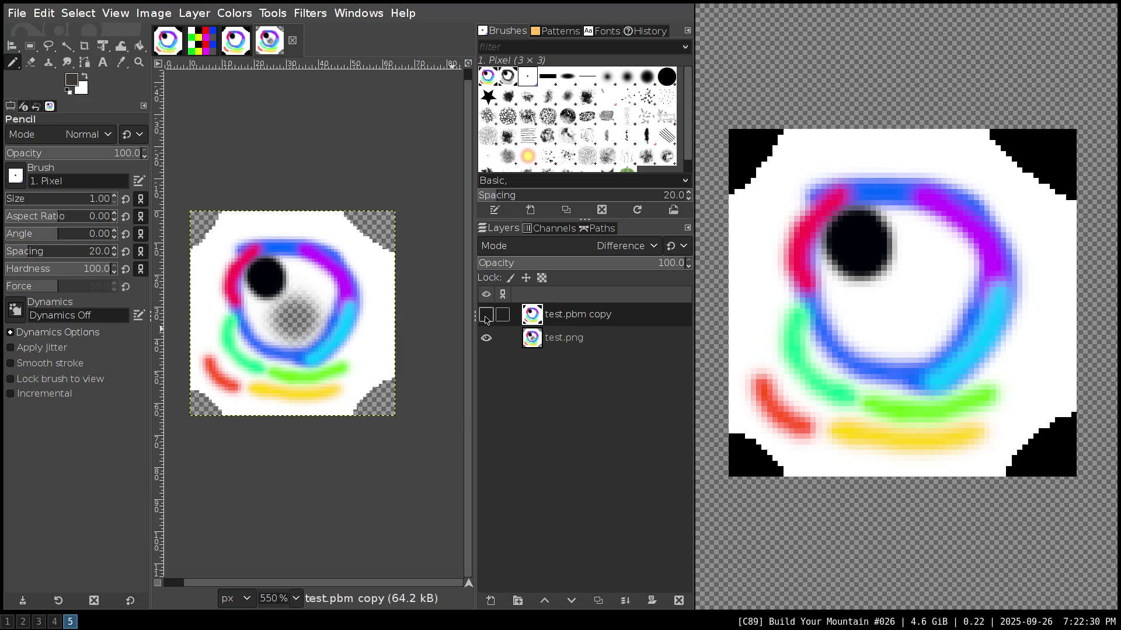
click(571, 341)
right_click(572, 342)
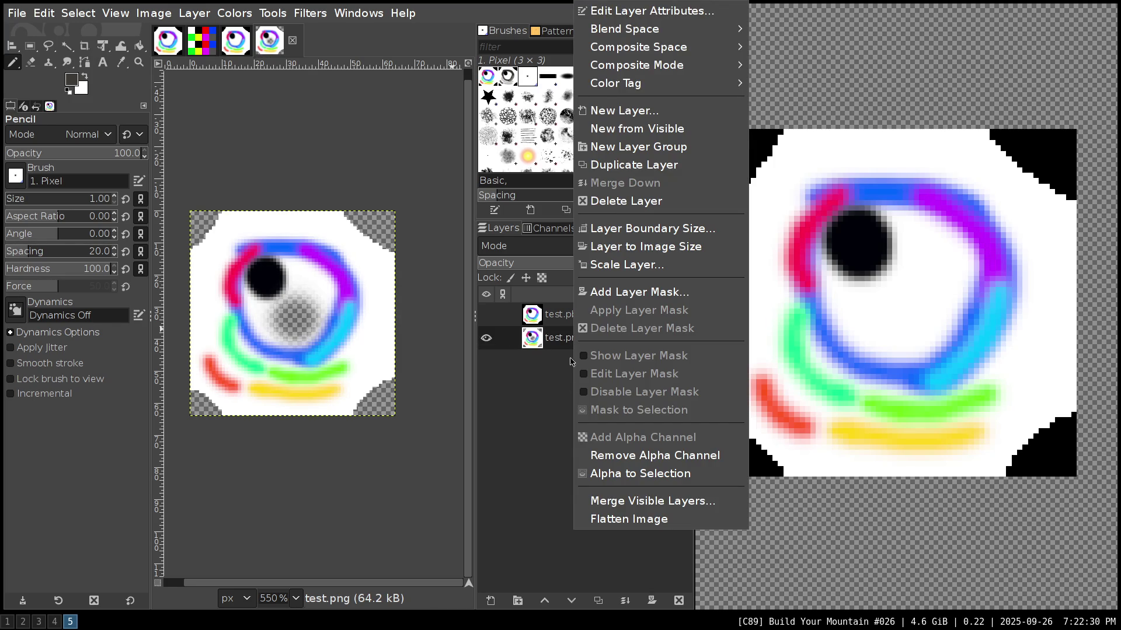
click(612, 456)
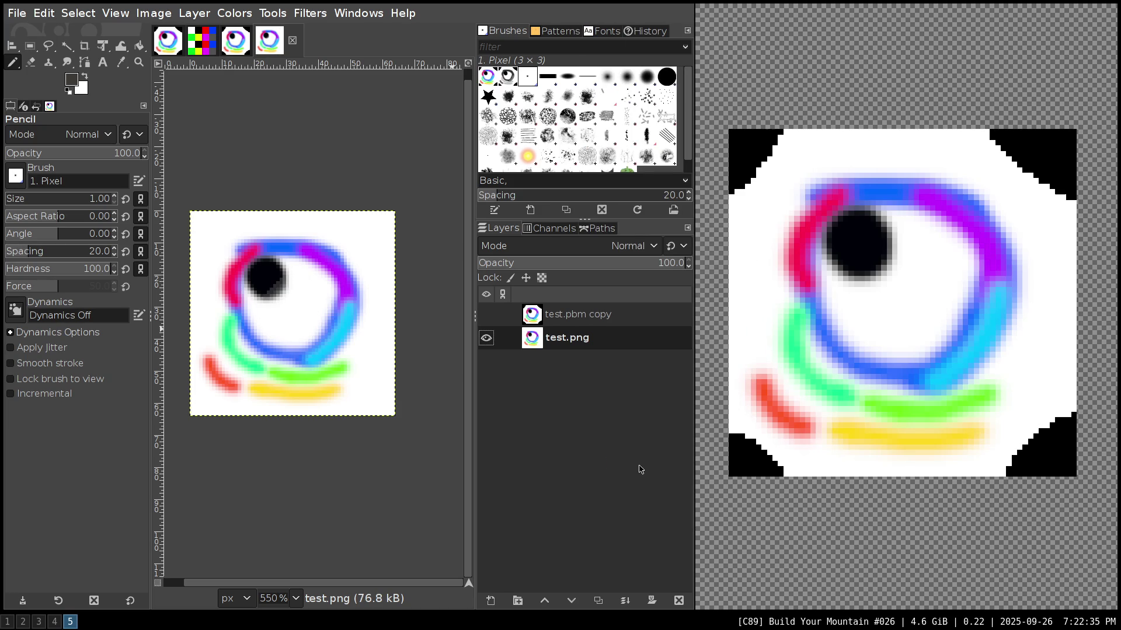
click(167, 44)
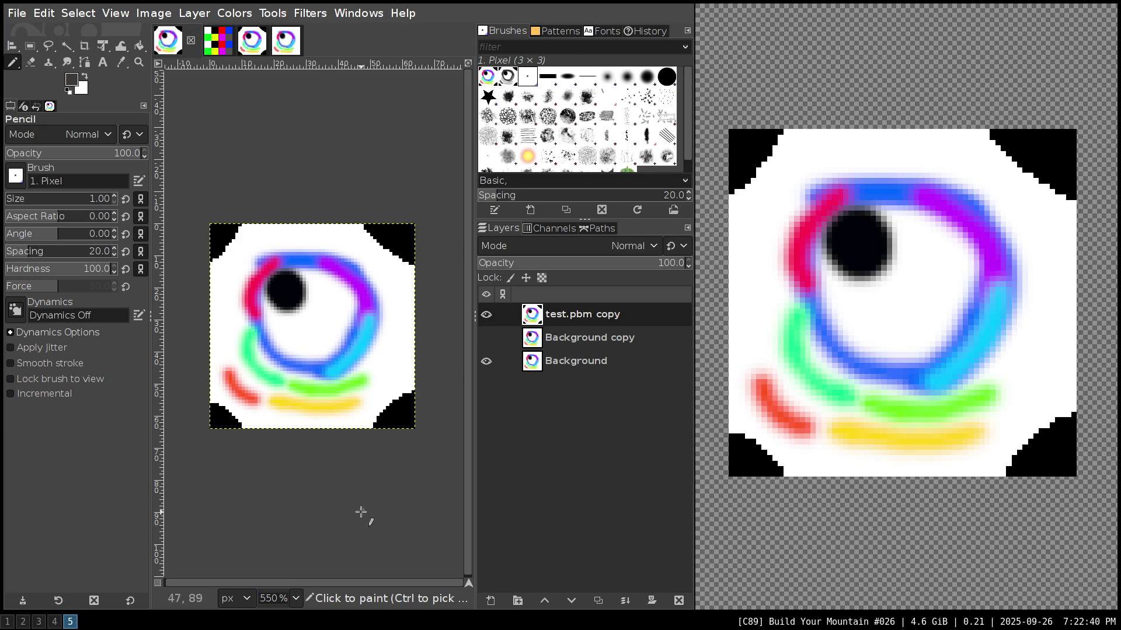
- In the terminal, stop the viewer, list the directory, and view test_rgb.pbm with feh
key(super+4)
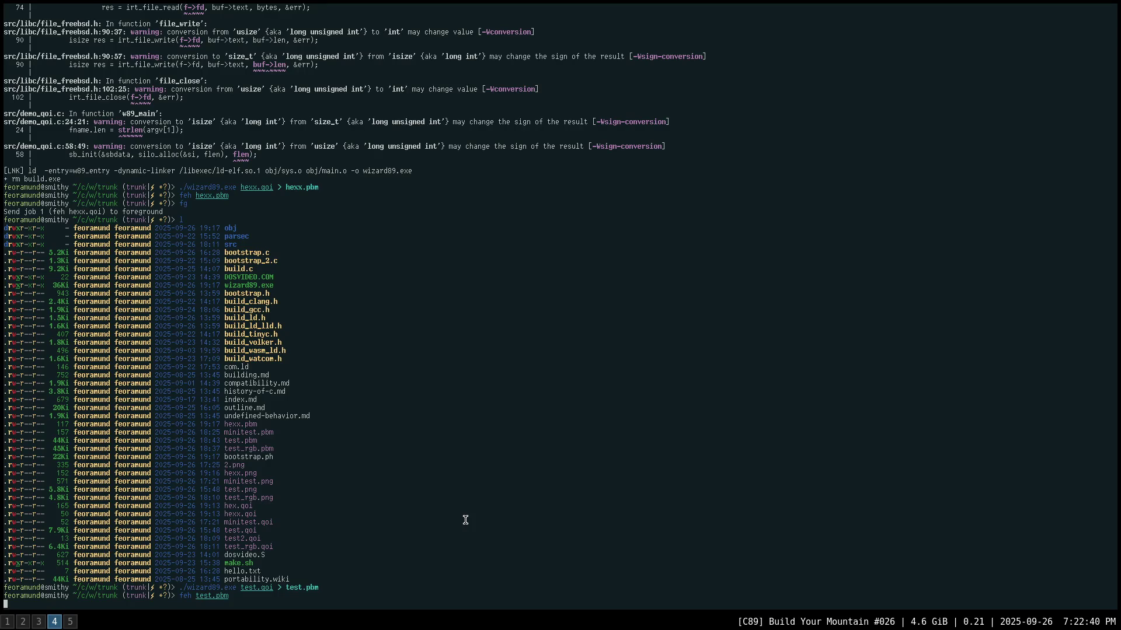
key(ctrl+c)
text(l)
key(Return)
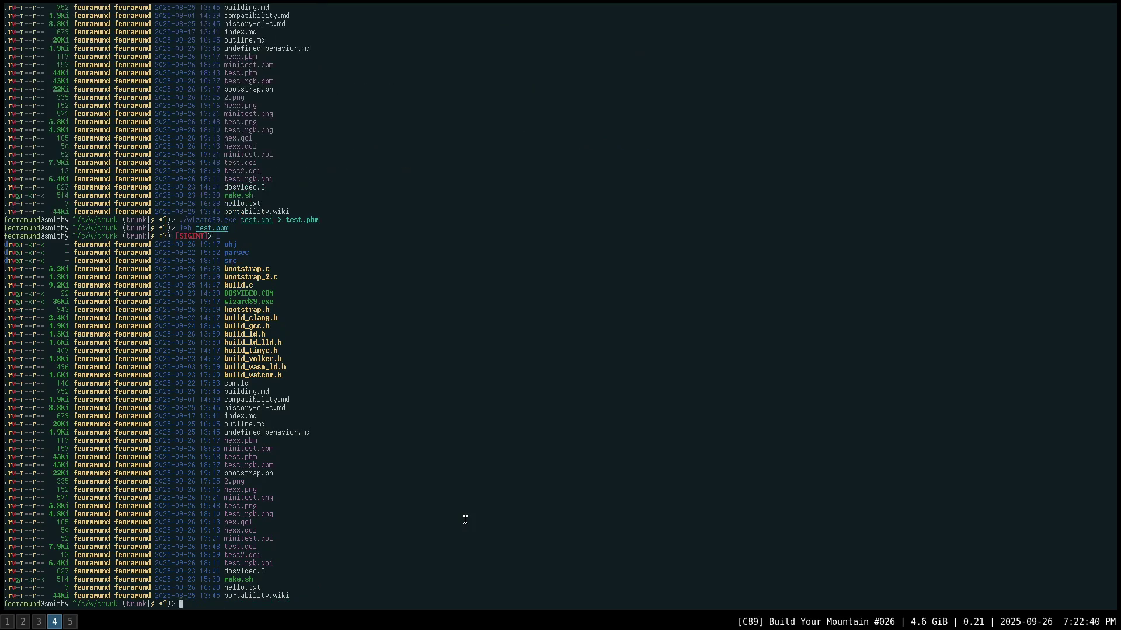
text(feh test_rgb.p)
text(bm)
key(Return)
- View test_rgb.qoi and then test_rgb.png in feh
key(q)
key(Up)
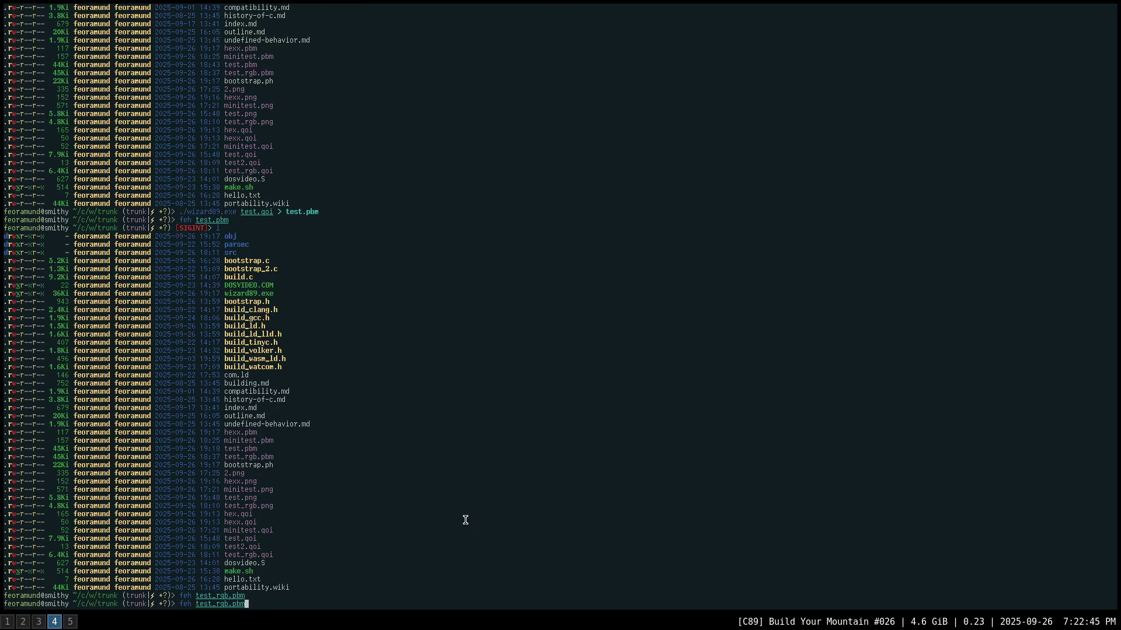
key(BackSpace)
key(BackSpace)
key(BackSpace)
text(qoi)
key(Return)
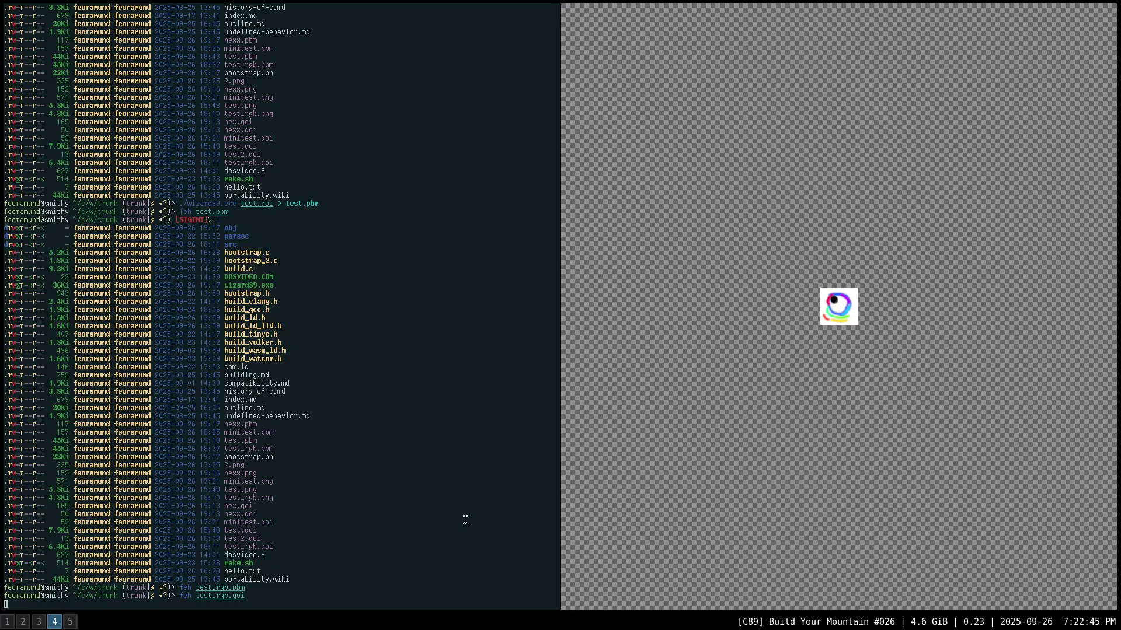
key(q)
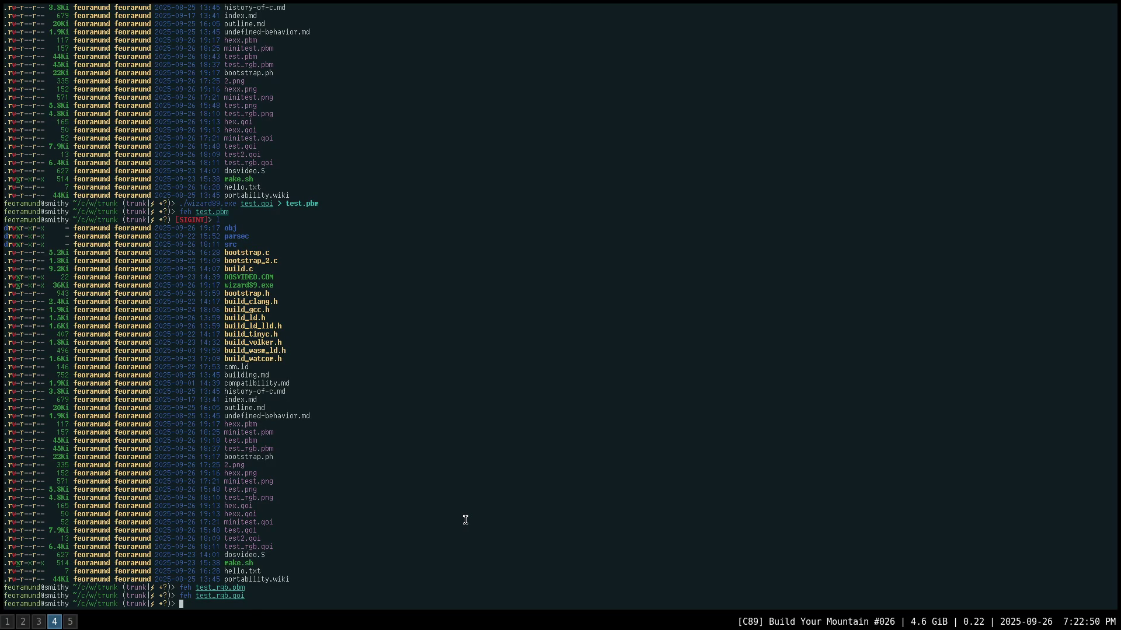
key(Up)
key(BackSpace)
key(BackSpace)
key(BackSpace)
text(png)
key(Return)
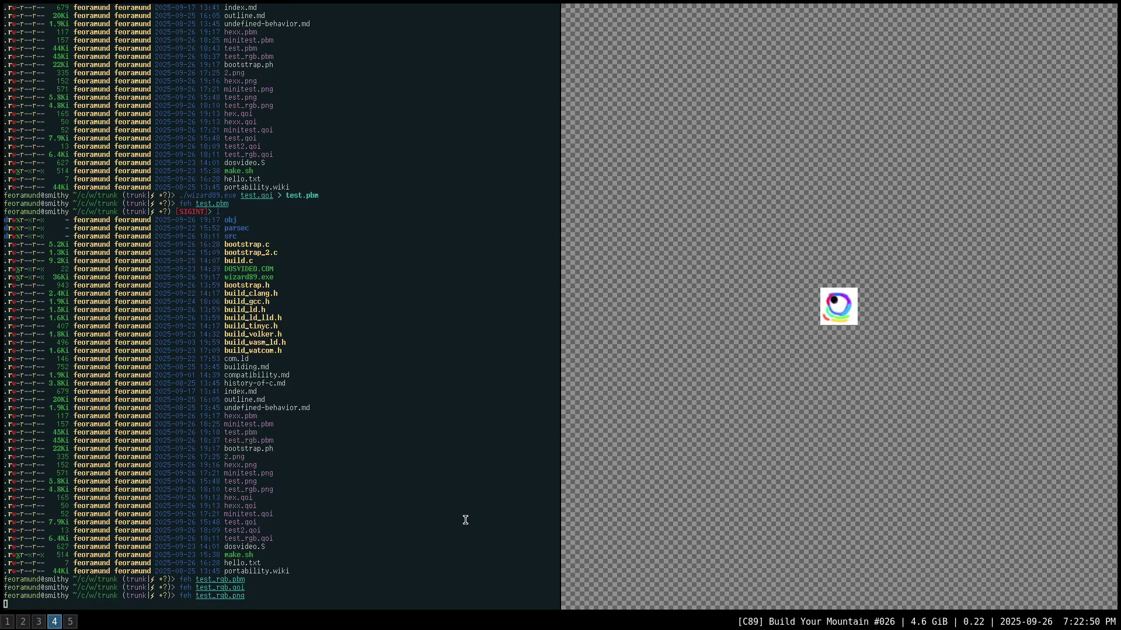
- Rerun ./wizard89.exe to decode test_rgb.qoi into test_rgb.pbm
text(q./wiz)
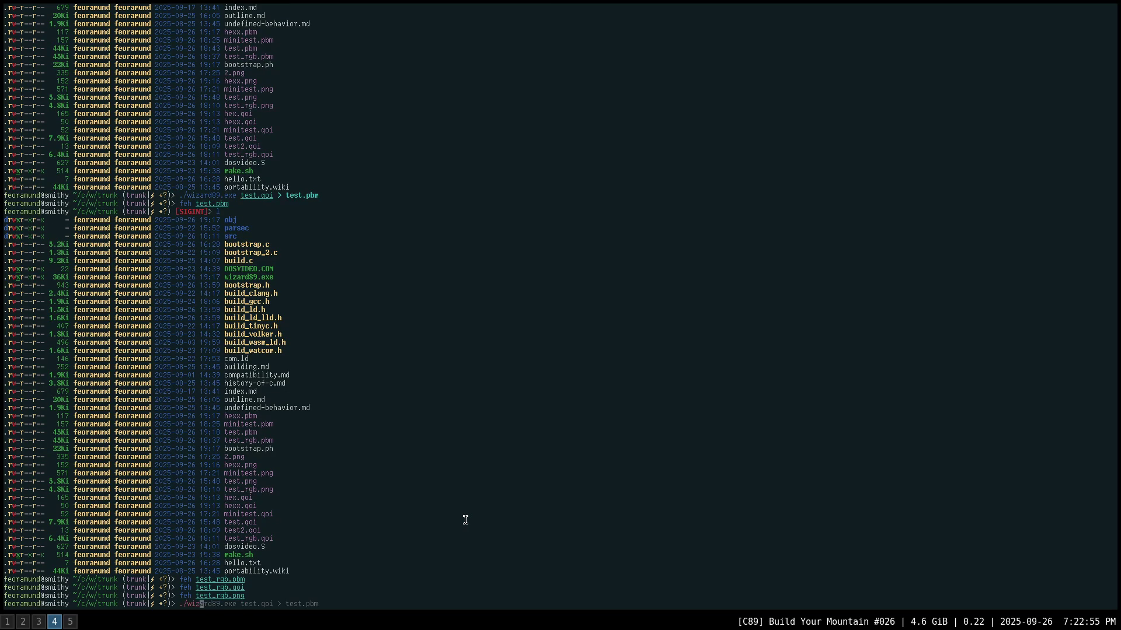
text(ard)
key(Tab)
key(Right)
key(BackSpace)
key(BackSpace)
key(BackSpace)
key(BackSpace)
key(BackSpace)
key(BackSpace)
key(BackSpace)
text(_rgb.qoi)
key(Right)
key(Return)
- Preview the new test_rgb.pbm in feh, then return to GIMP on workspace 5
text(feh test_rg)
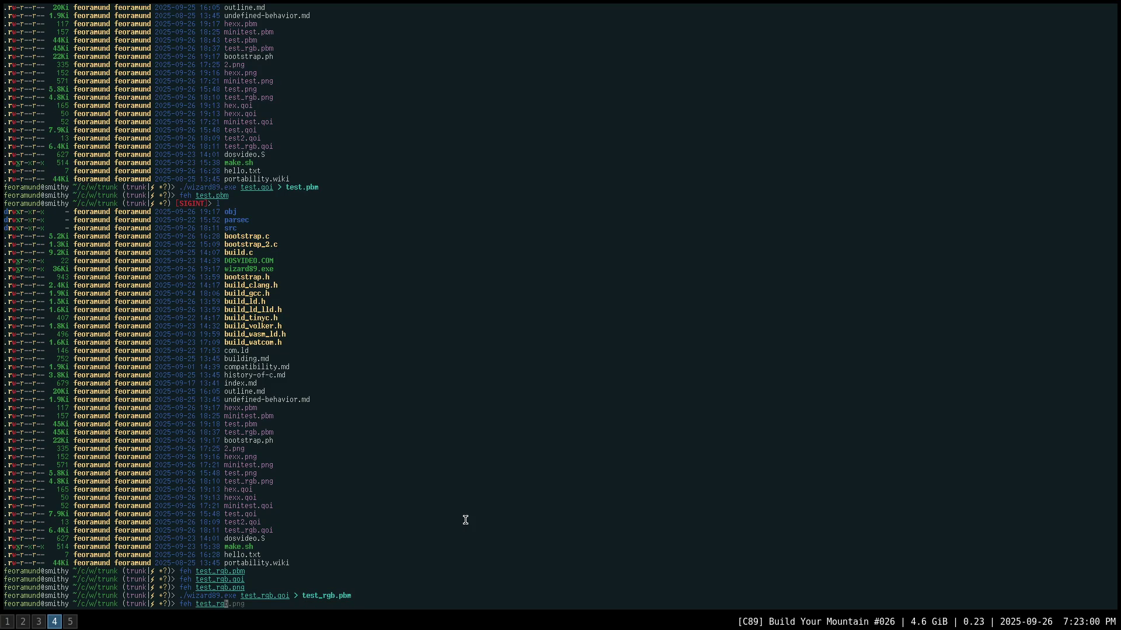
text(b.pbm)
key(Return)
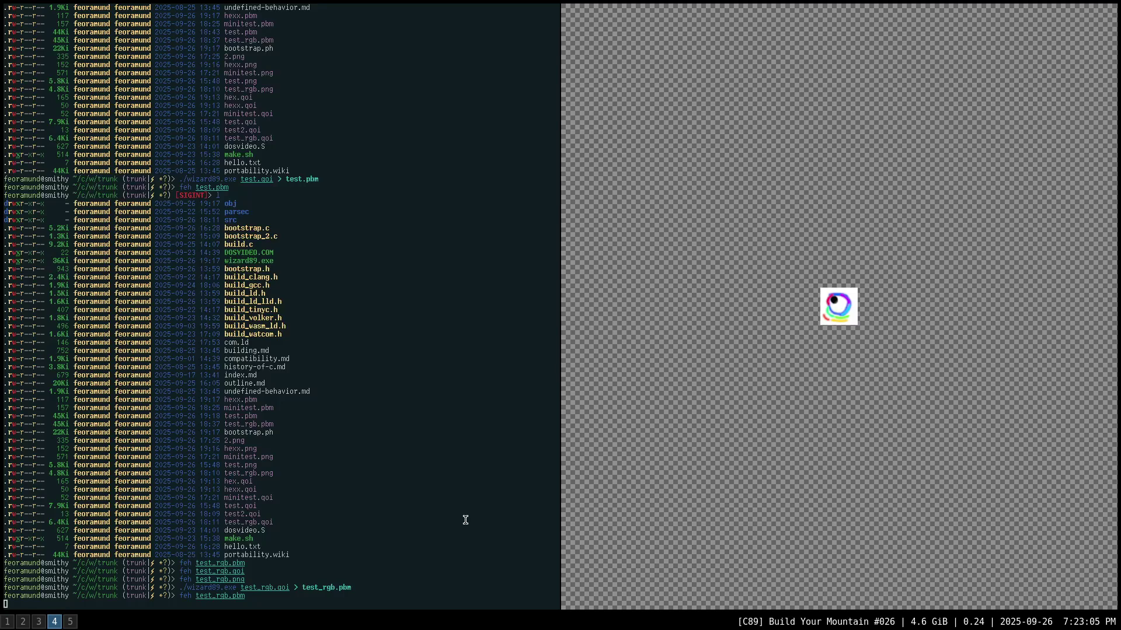
key(q)
key(super+5)
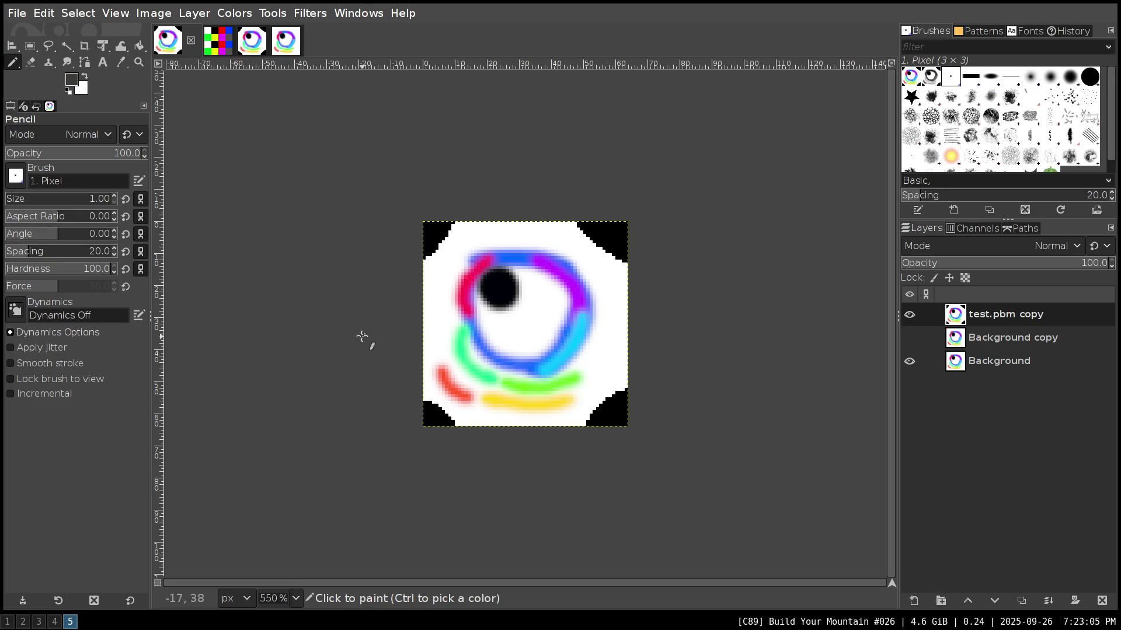
- Close the eye, minitest, untitled and test images, discarding their unsaved changes
key(ctrl+w)
key(ctrl+d)
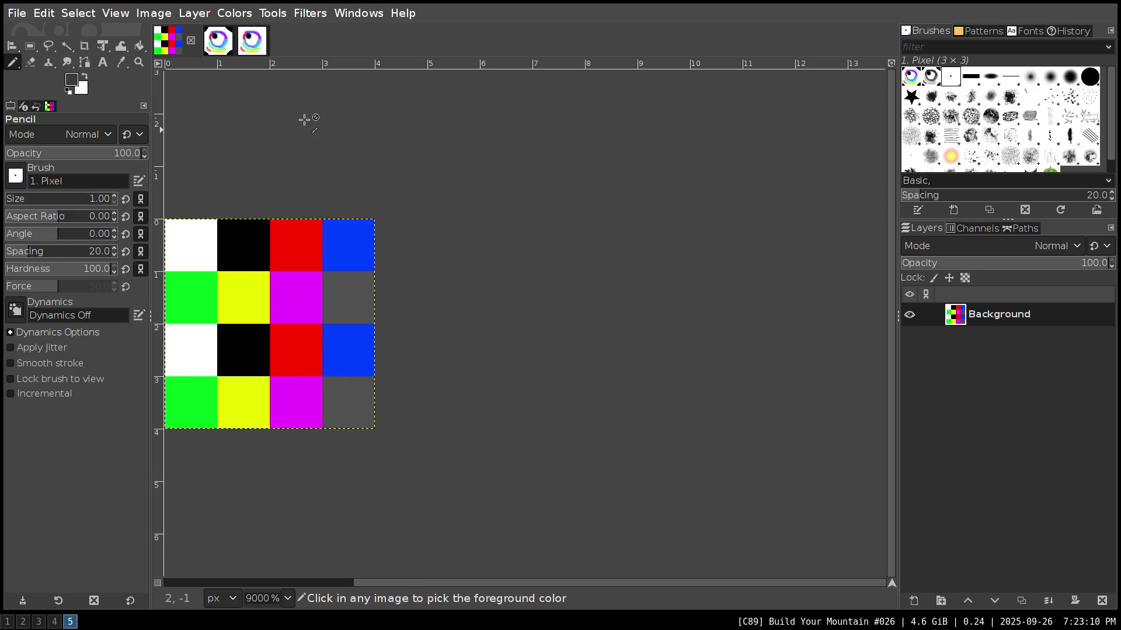
key(ctrl+w)
key(ctrl+d)
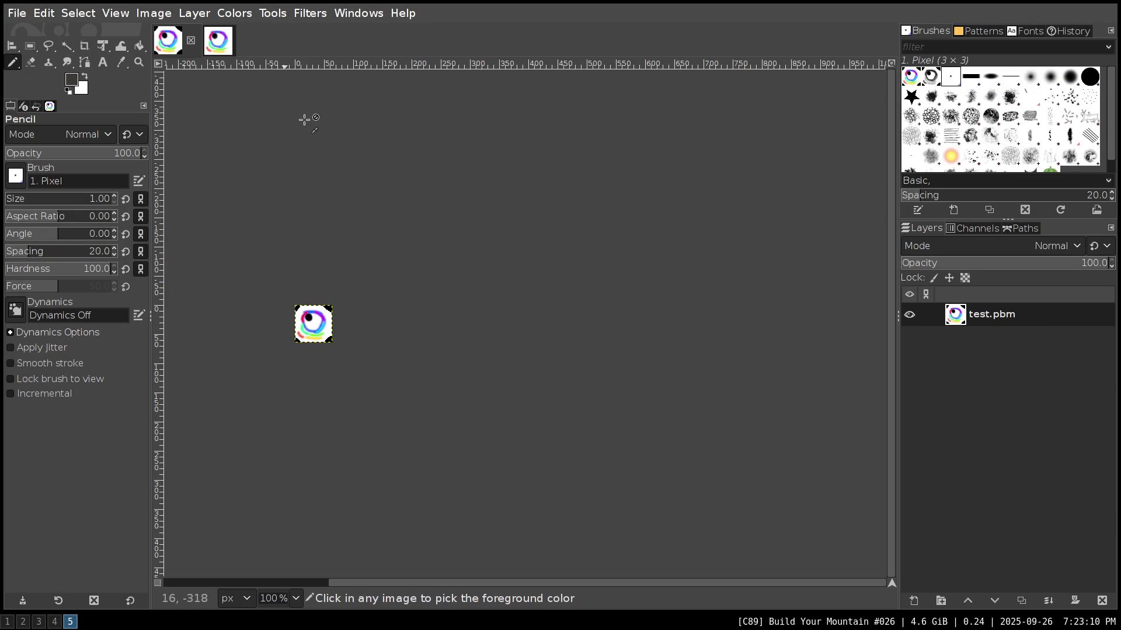
key(ctrl+w)
key(ctrl+d)
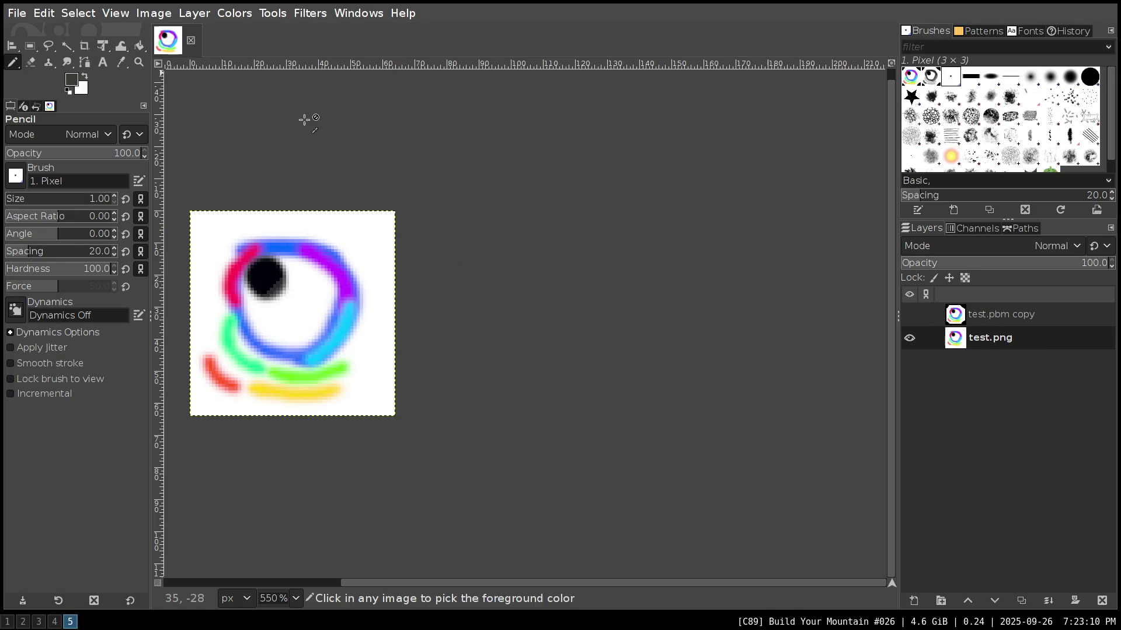
key(ctrl+w)
key(ctrl+d)
- Open test_rgb.pbm and test_rgb.png together
key(ctrl+o)
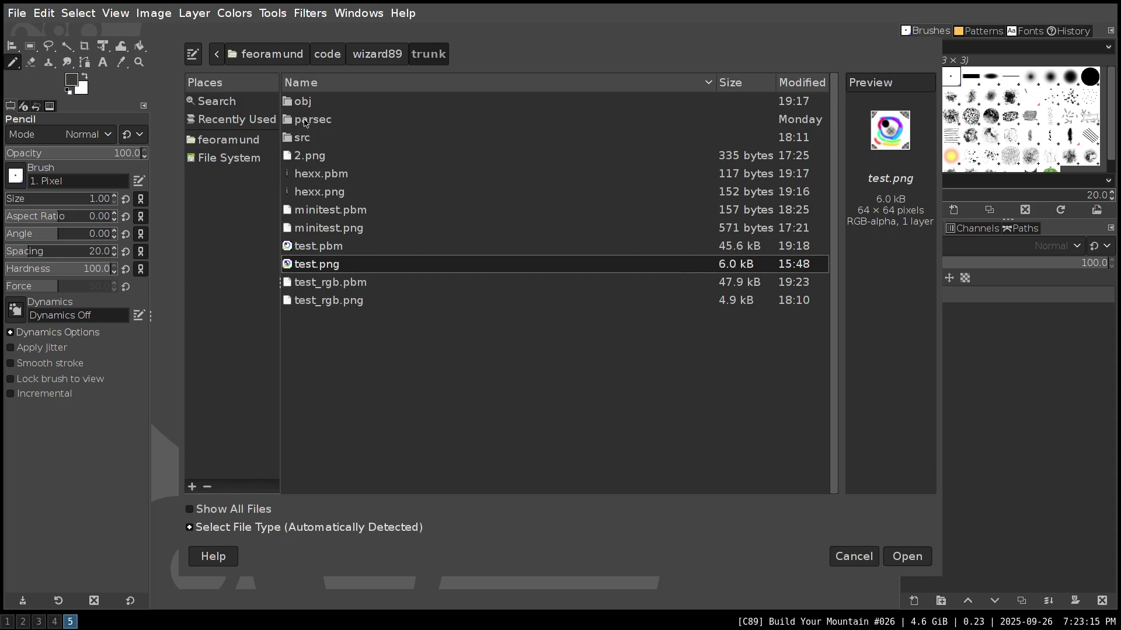
click(336, 287)
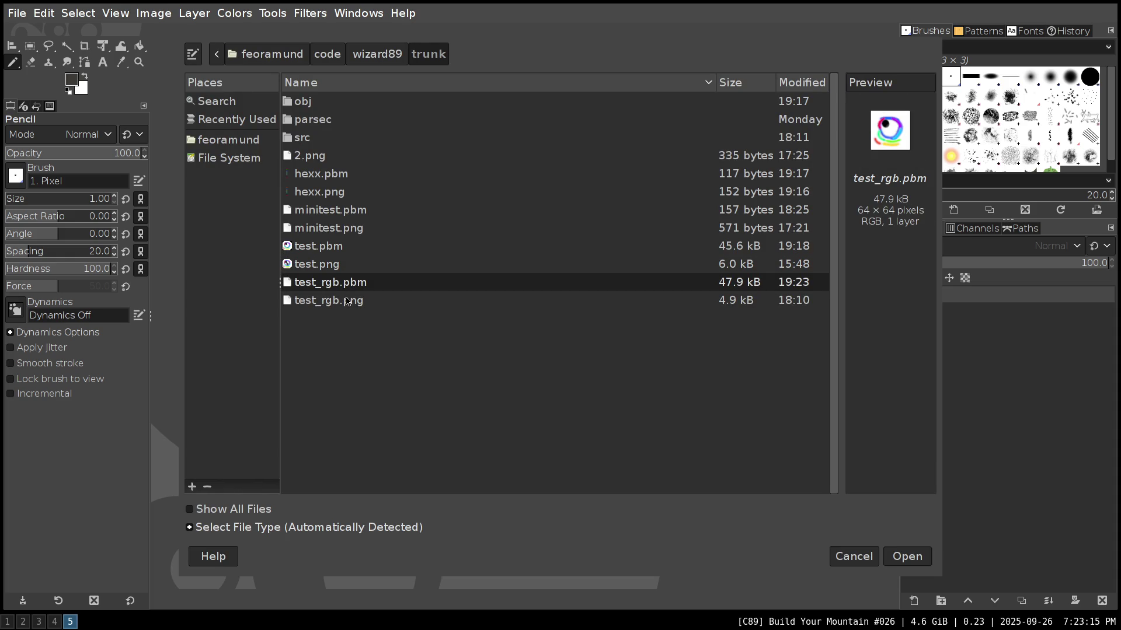
shift+click(347, 301)
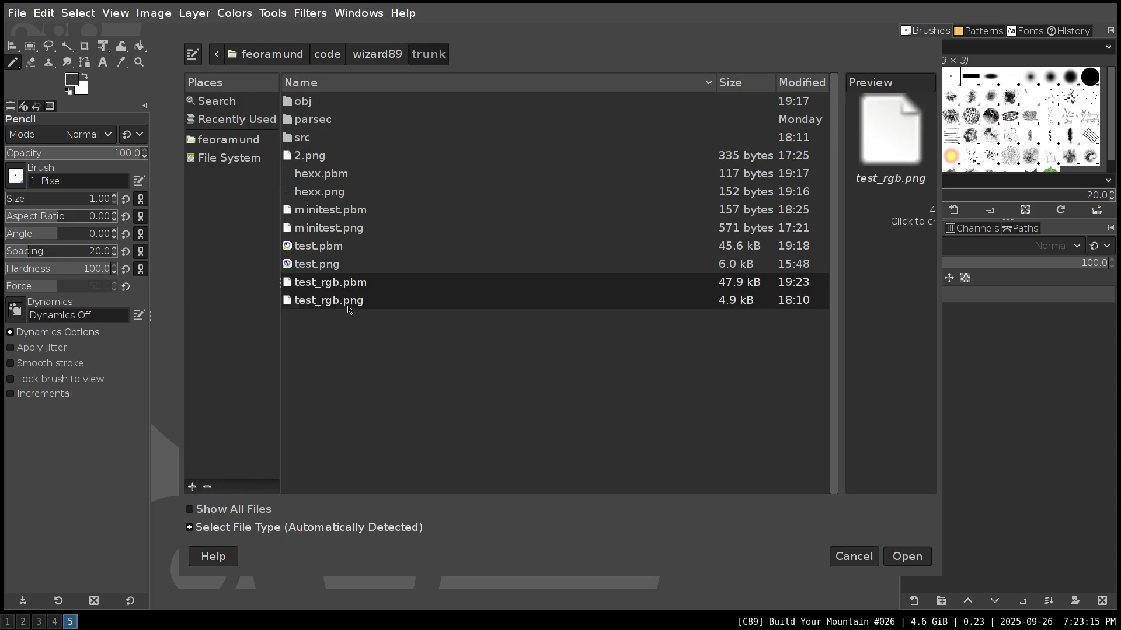
click(901, 555)
- Paste test_rgb.png as a new layer over test_rgb.pbm and set its mode to Difference
key(ctrl+c)
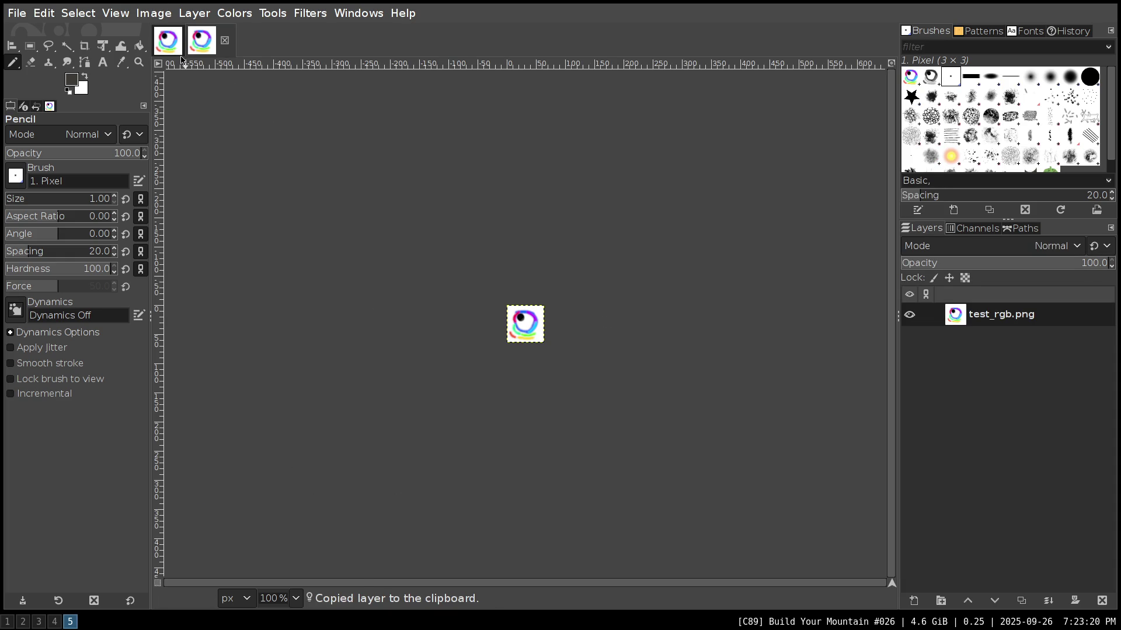
click(168, 40)
key(ctrl+v)
click(915, 603)
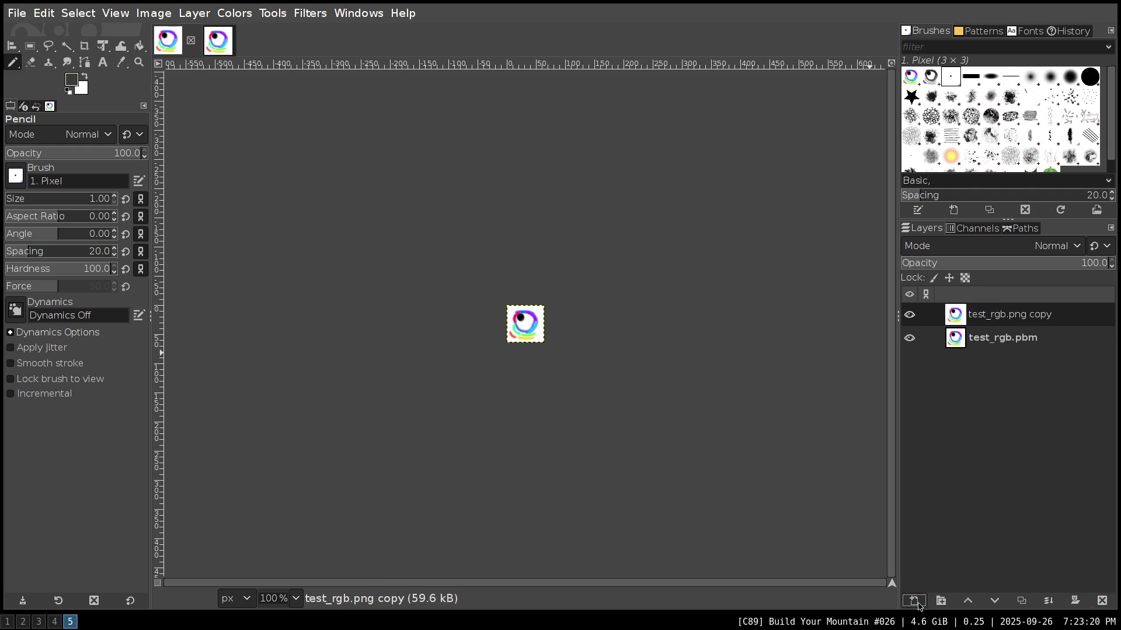
click(939, 246)
scroll(978, 544, down, 2)
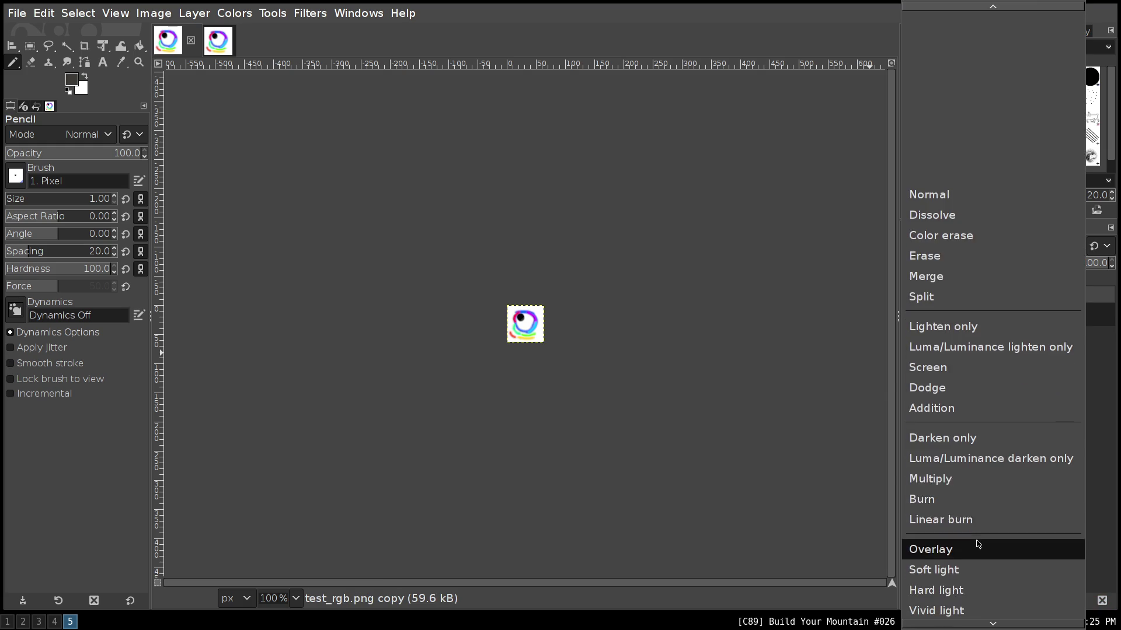
scroll(978, 544, down, 2)
scroll(978, 544, down, 3)
scroll(969, 540, down, 1)
click(945, 530)
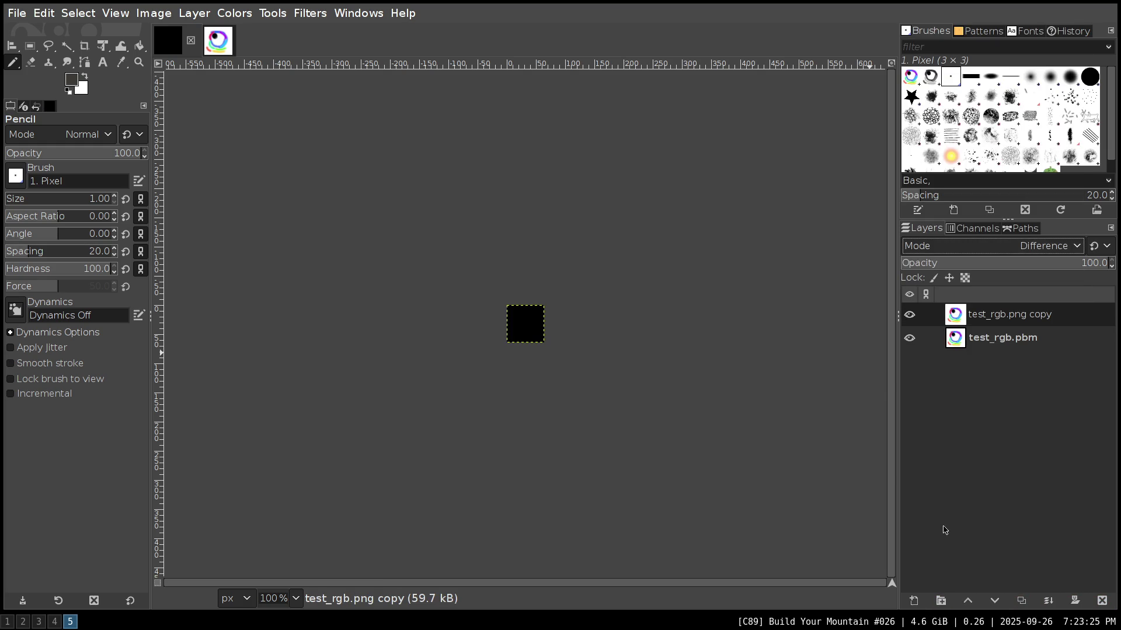
- Zoom in and colour-pick the difference canvas, confirming it reads pure 000000 black
key(4)
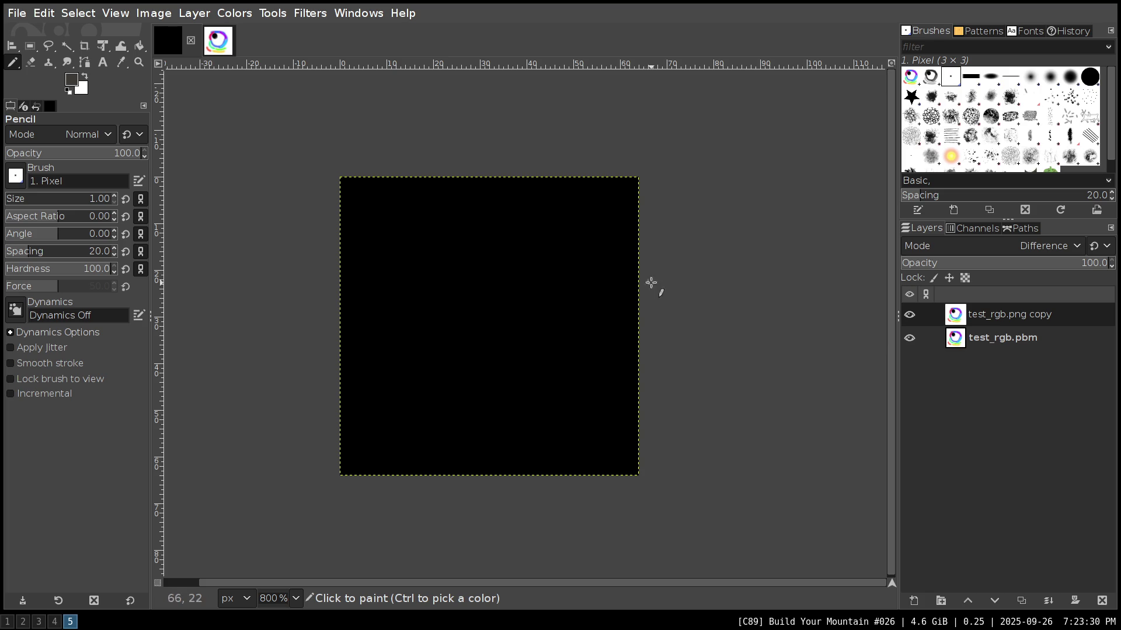
key(ctrl)
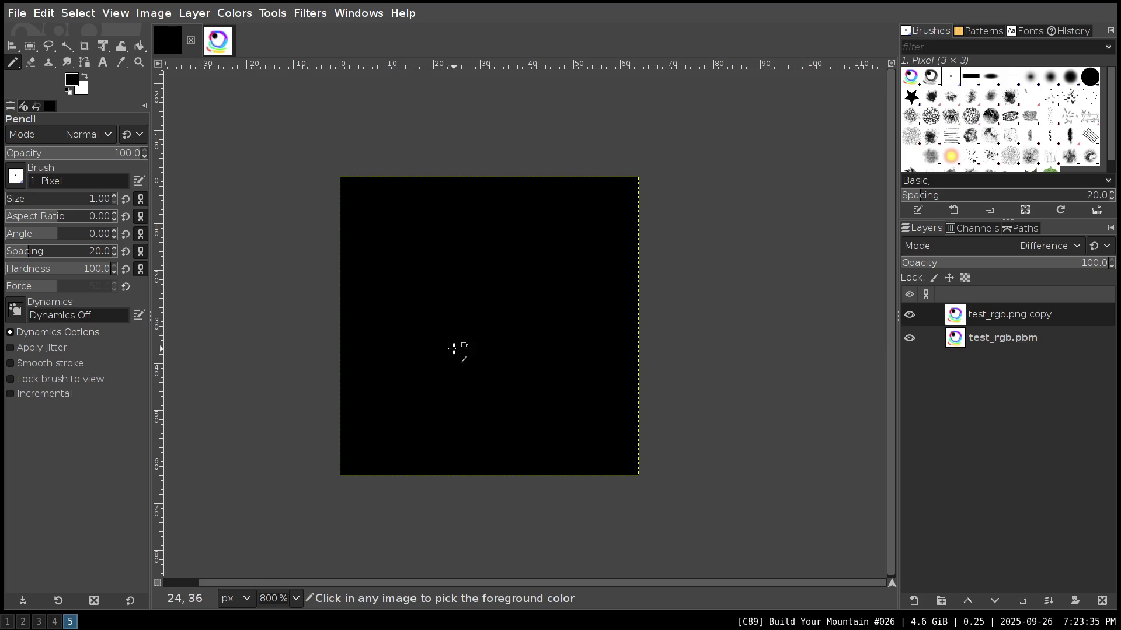
scroll(514, 364, up, 2)
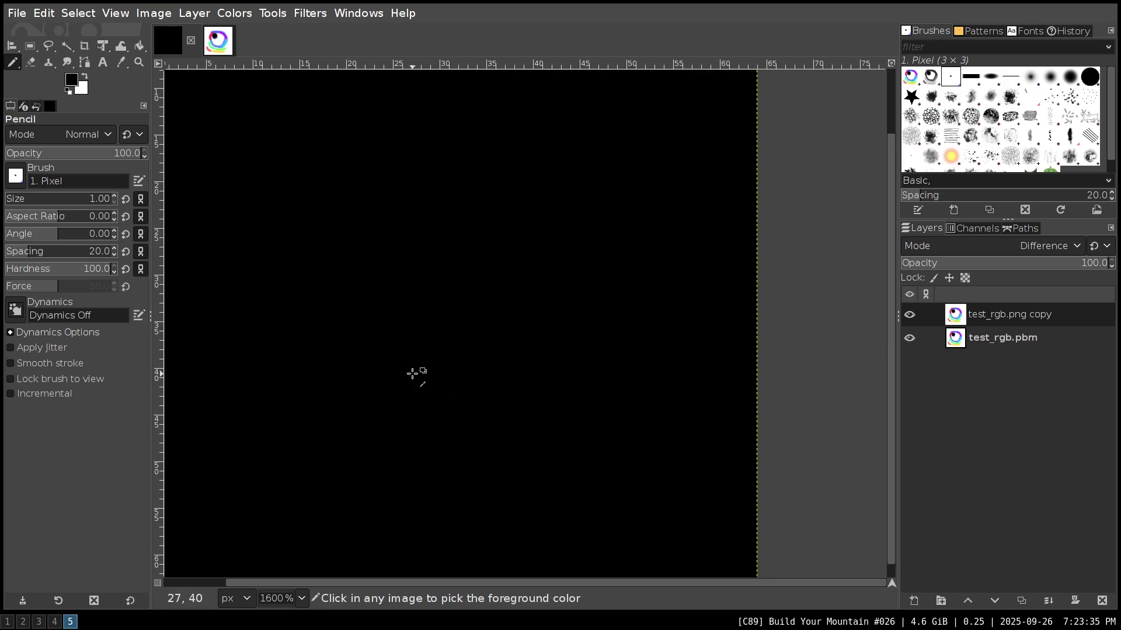
scroll(415, 373, down, 1)
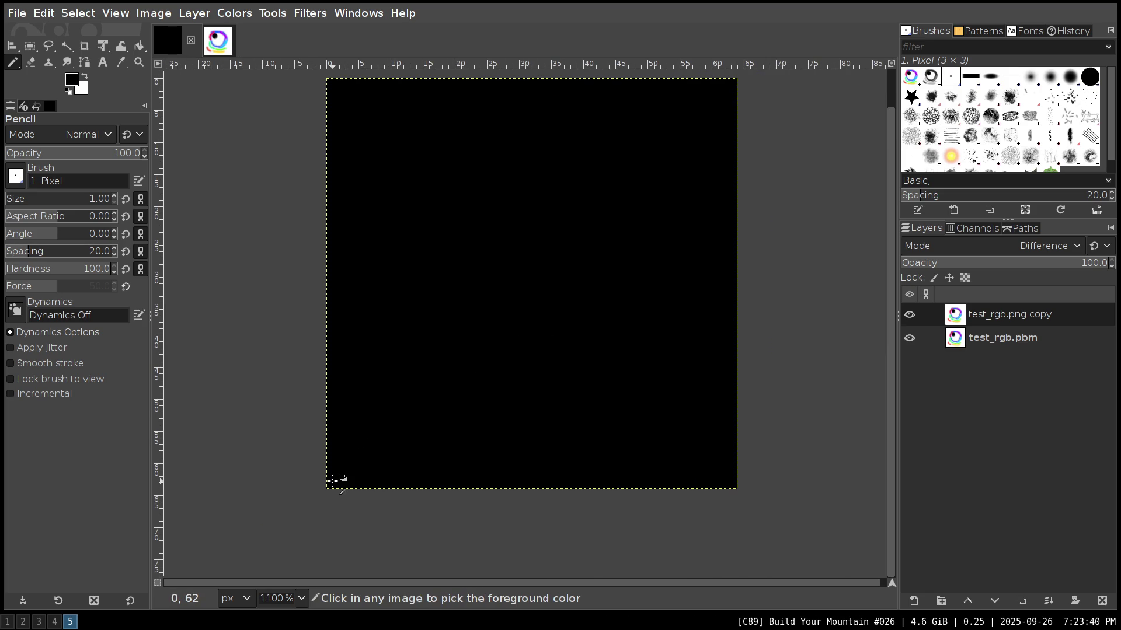
click(72, 80)
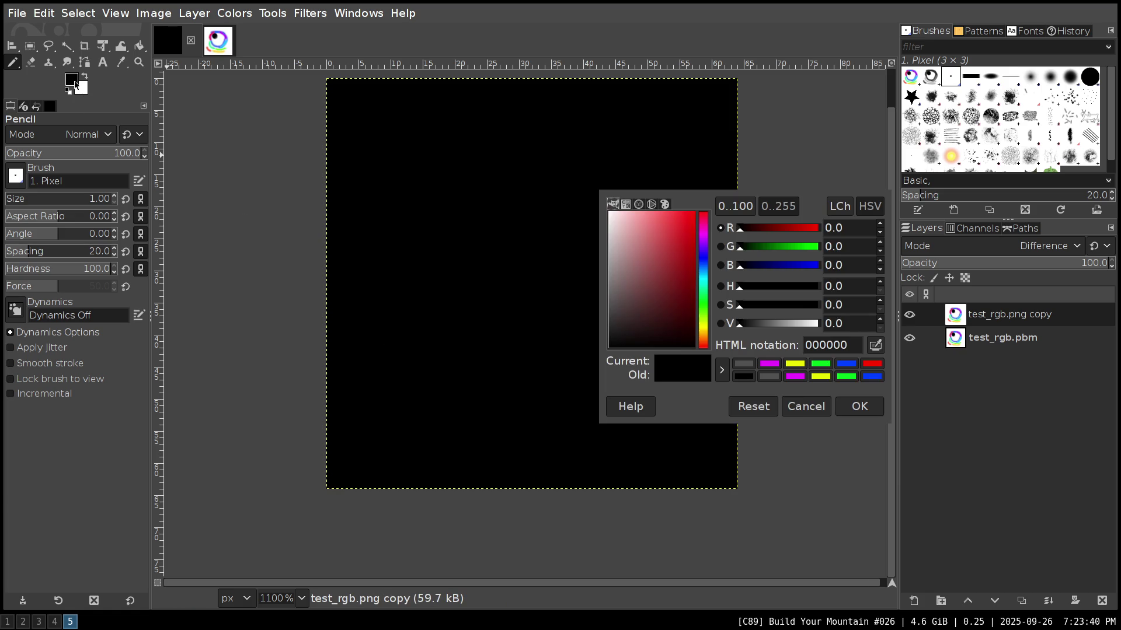
click(816, 409)
scroll(545, 363, up, 1)
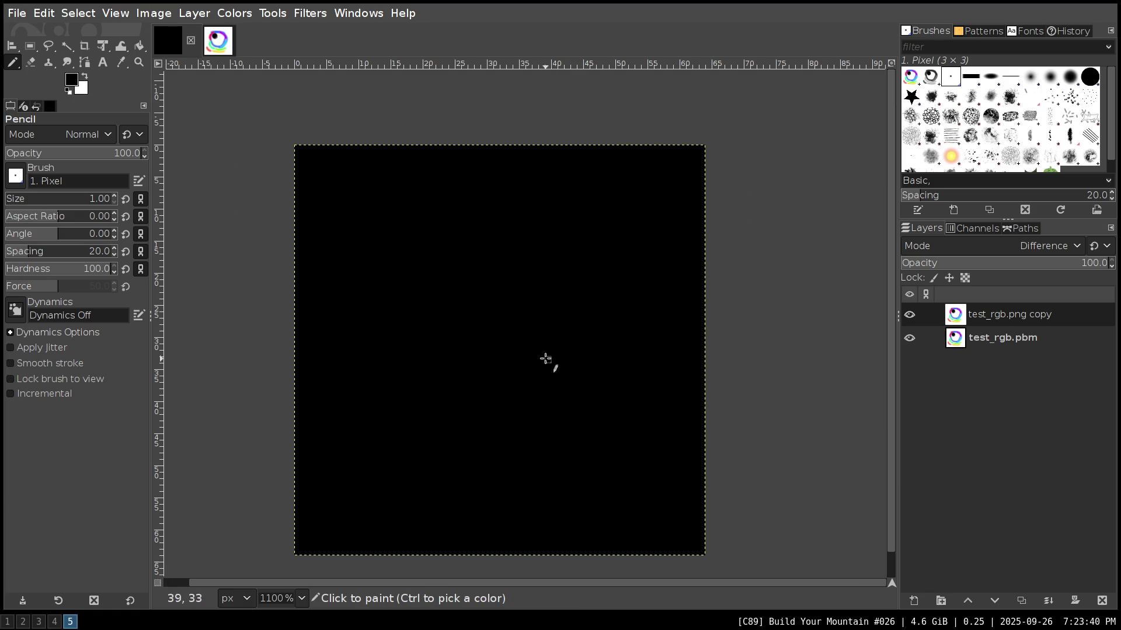
click(72, 80)
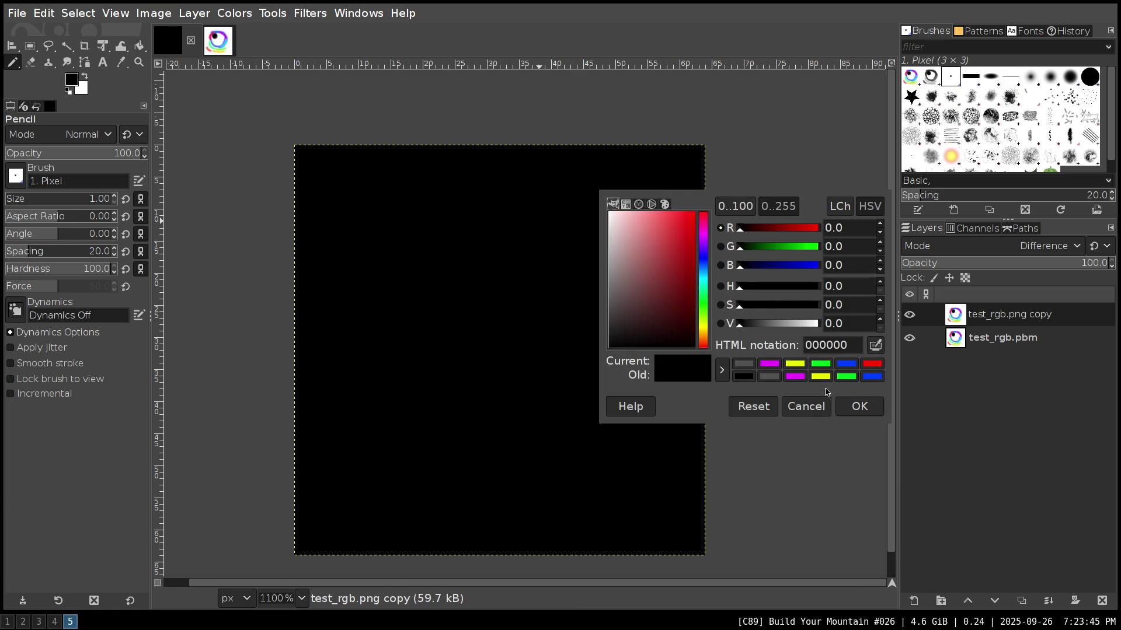
click(799, 407)
- Merge the visible layers from the top layer's context menu
right_click(1000, 324)
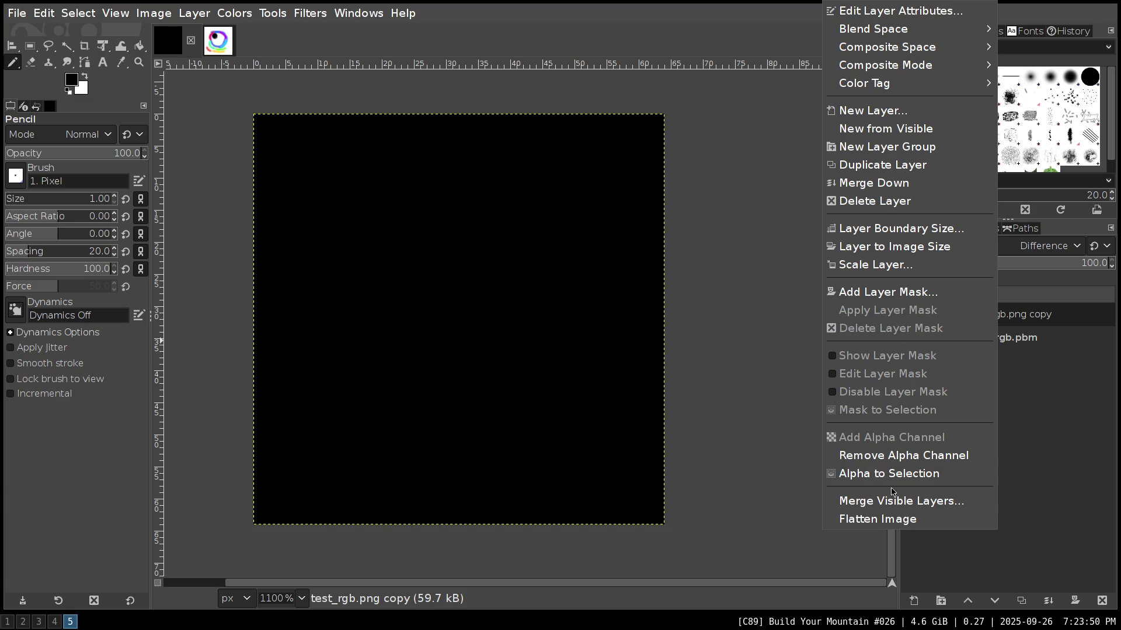
click(891, 506)
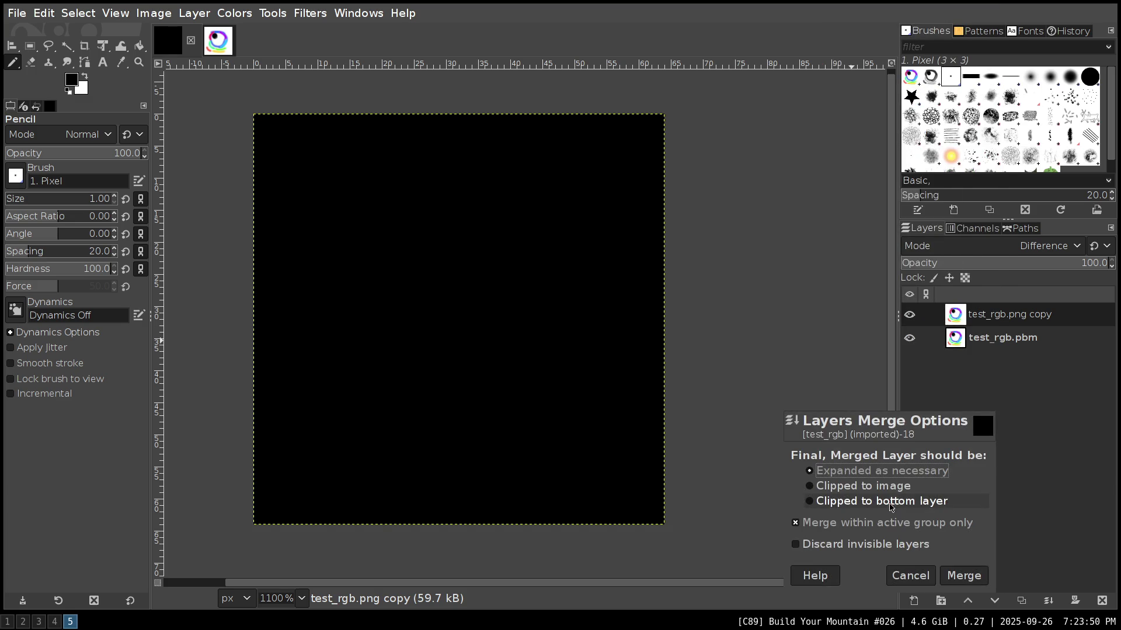
click(969, 578)
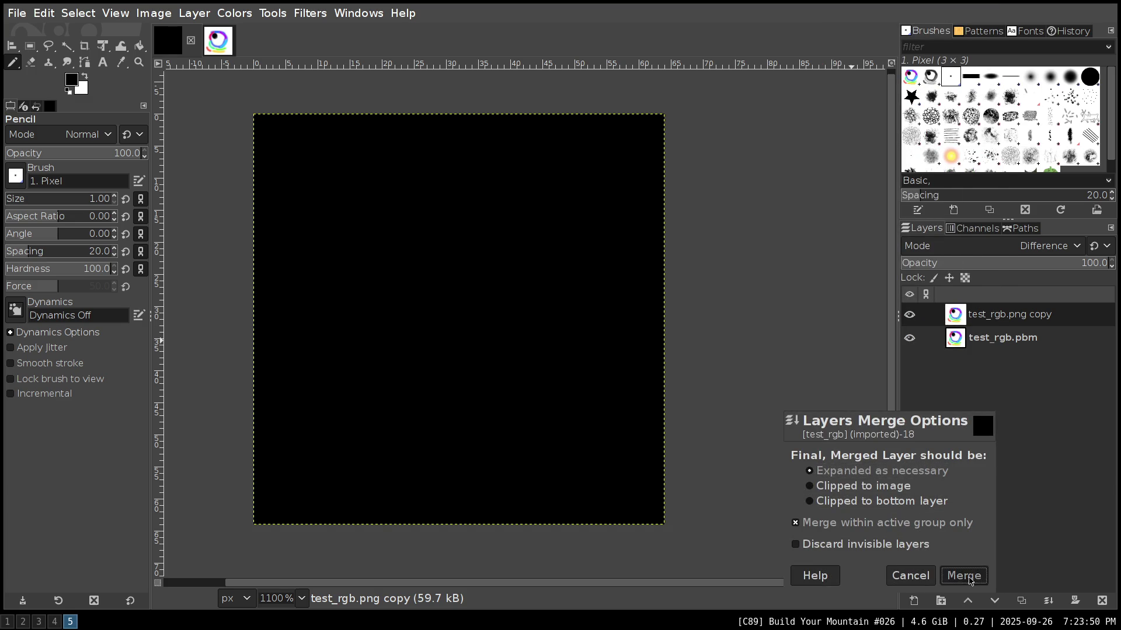
- Bucket-fill the black image white at threshold 0 without antialiasing, then undo the fill
click(140, 51)
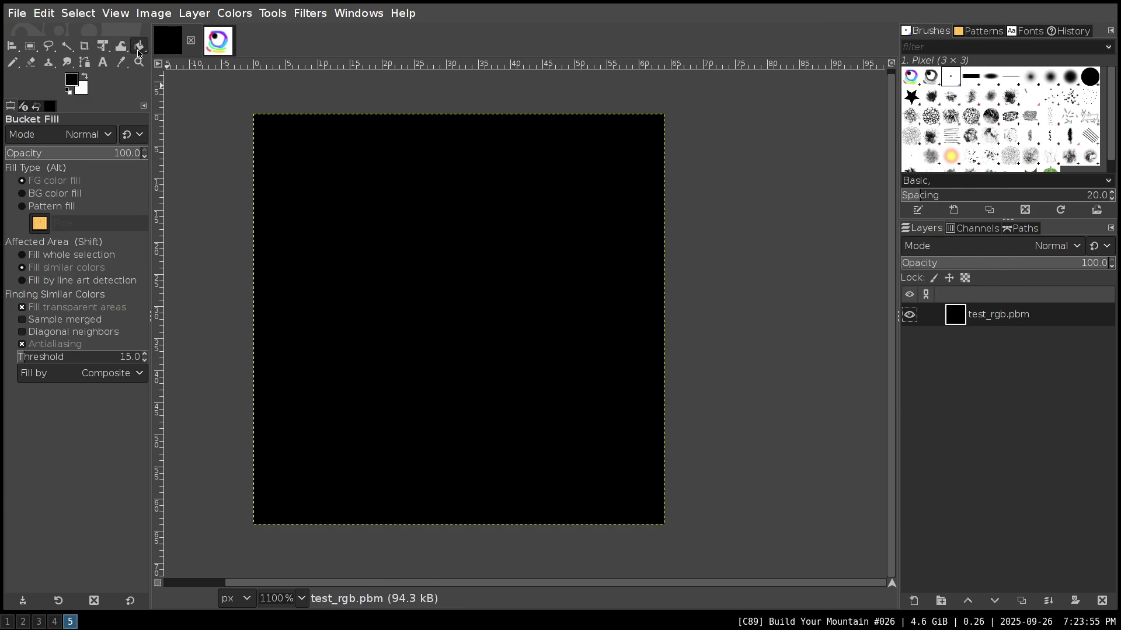
drag(50, 360, 19, 357)
click(47, 344)
click(46, 307)
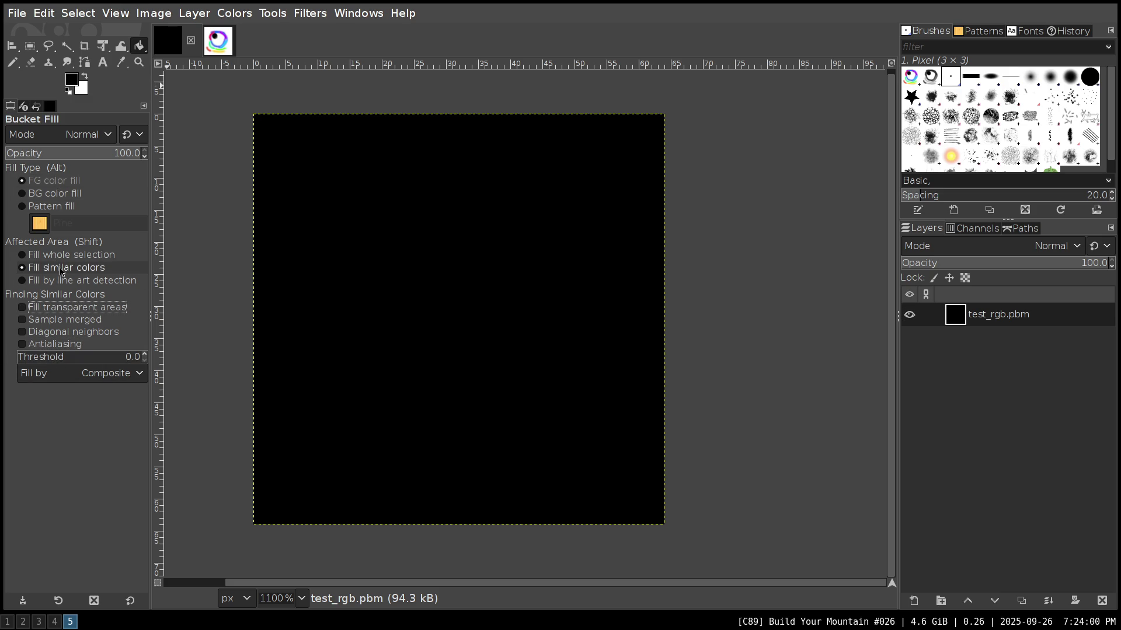
click(65, 274)
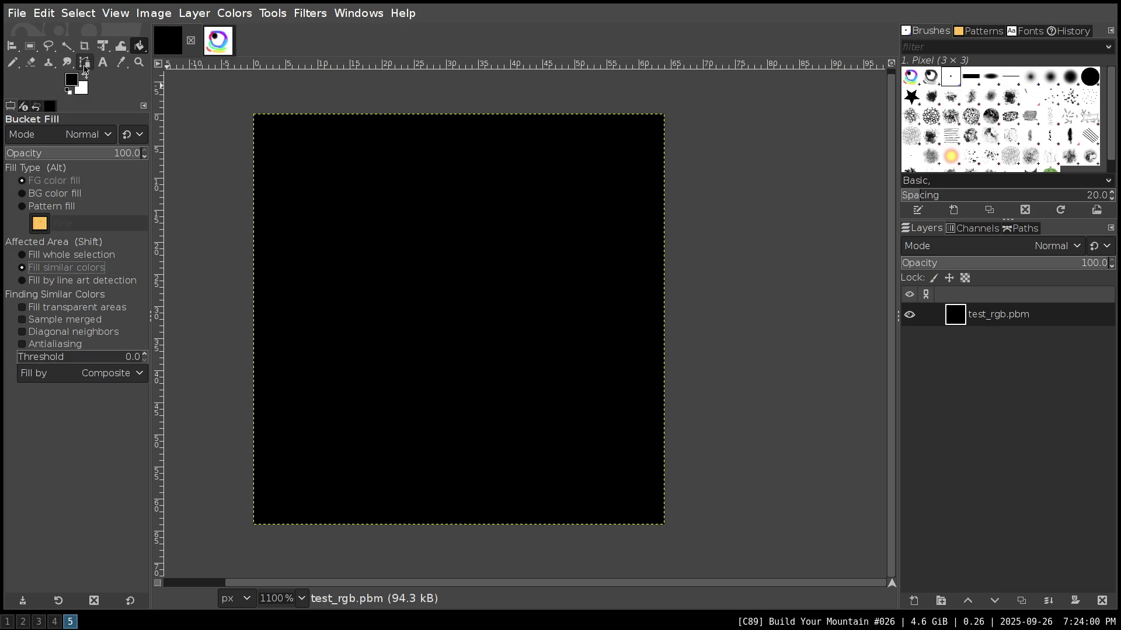
click(73, 82)
click(820, 407)
key(x)
click(489, 287)
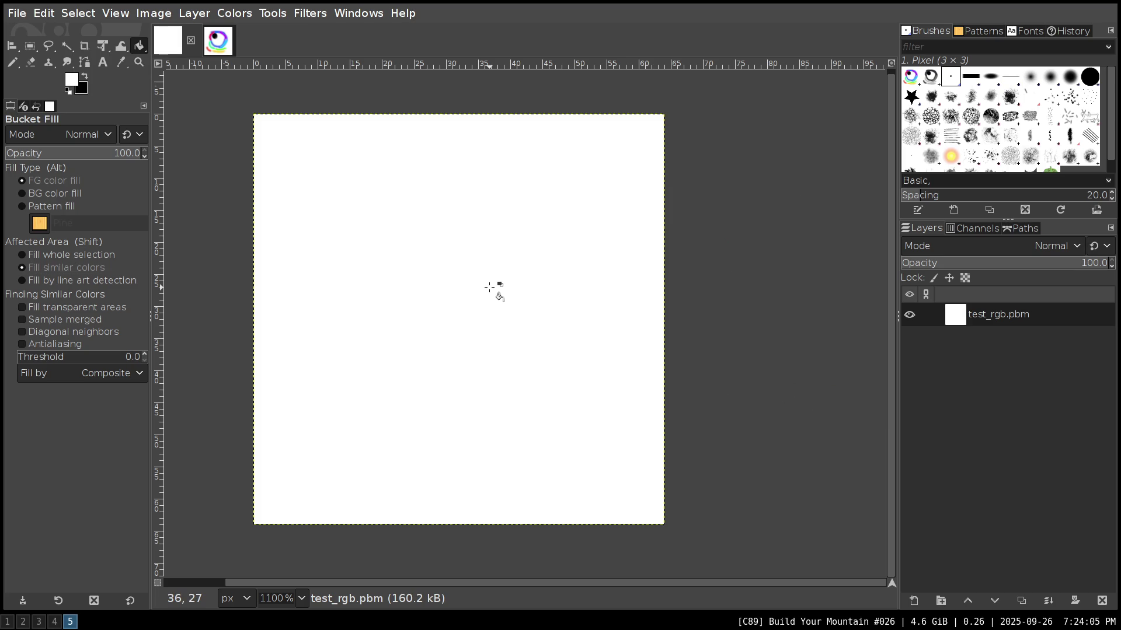
key(ctrl+z)
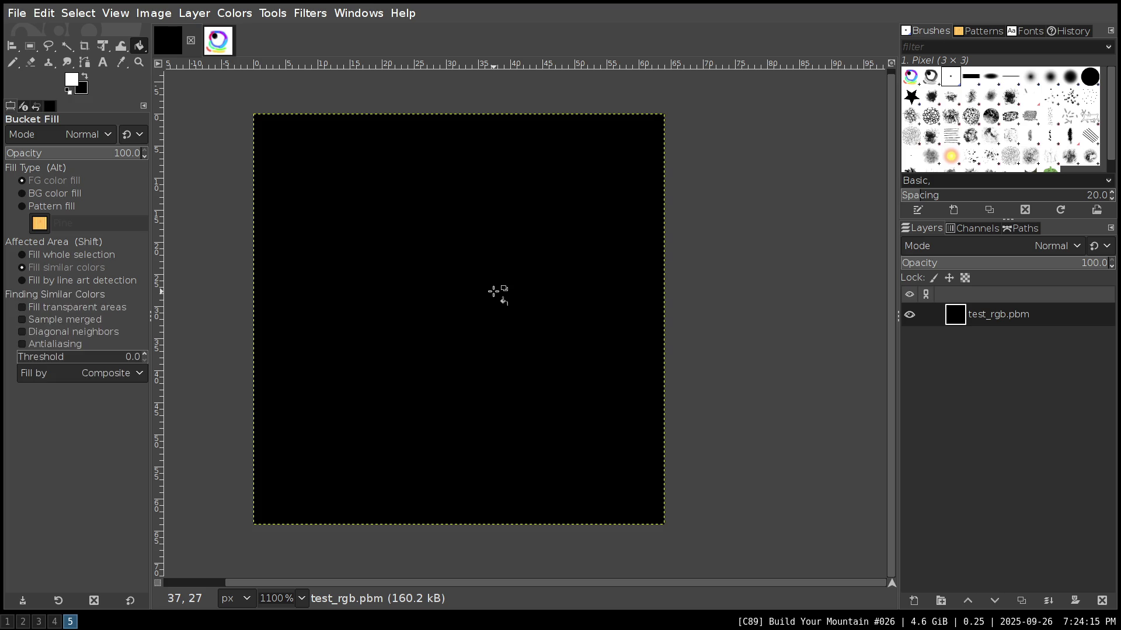
- Quit GIMP, discarding the unsaved changes to test_rgb.pbm
key(alt+shift)
key(ctrl+q)
key(ctrl+d)
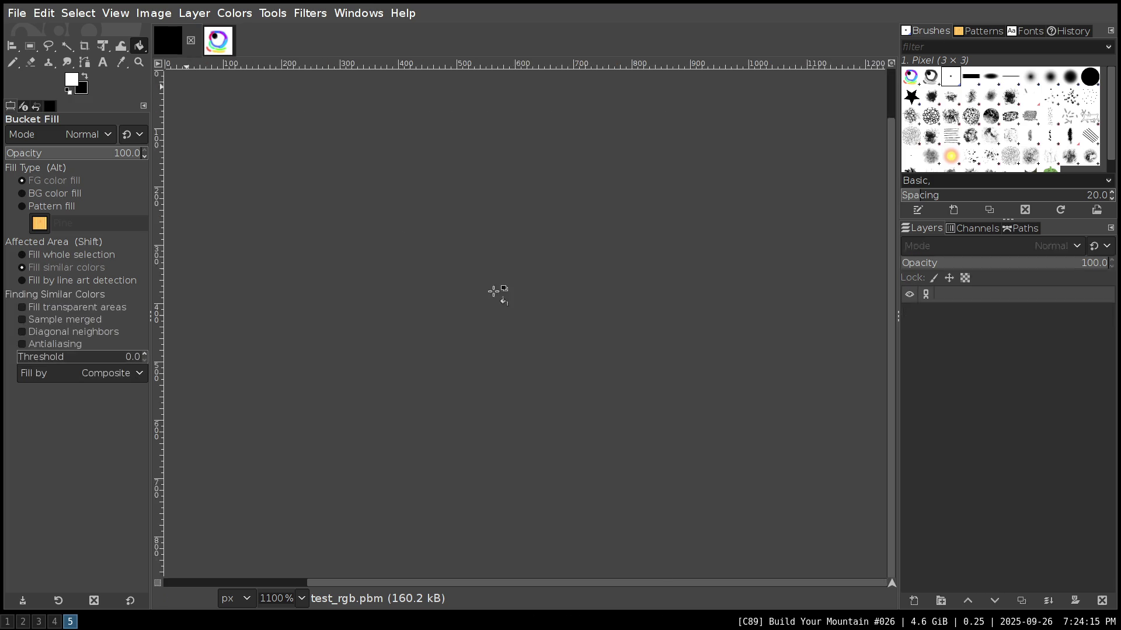
- Go to the code editor workspace and close the QOI specification viewer
key(super+4)
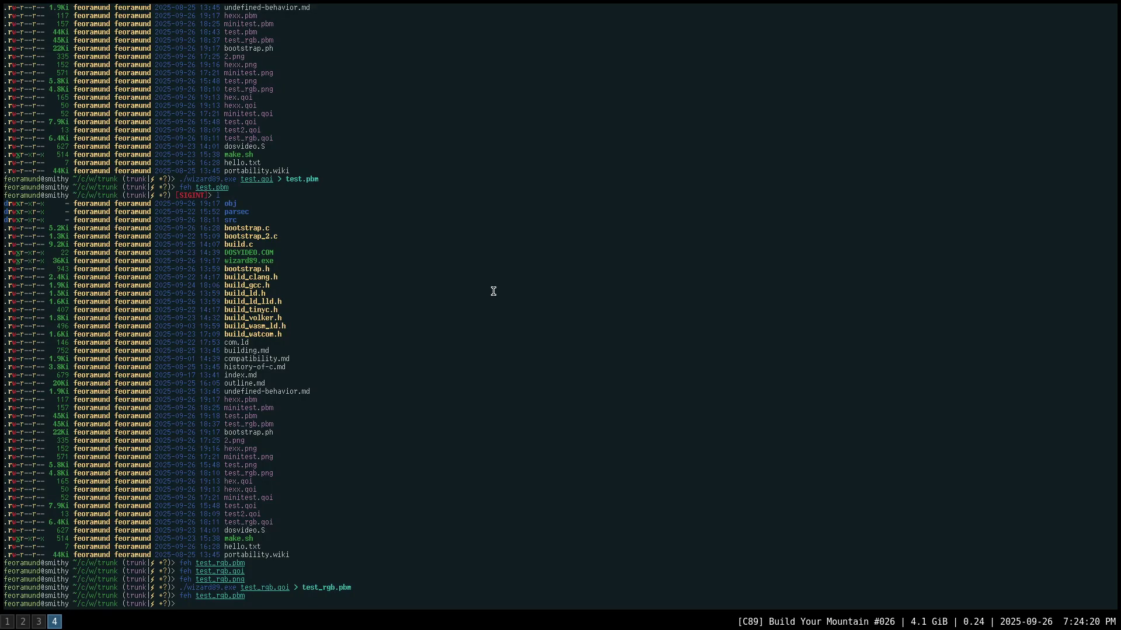
key(super+3)
key(q)
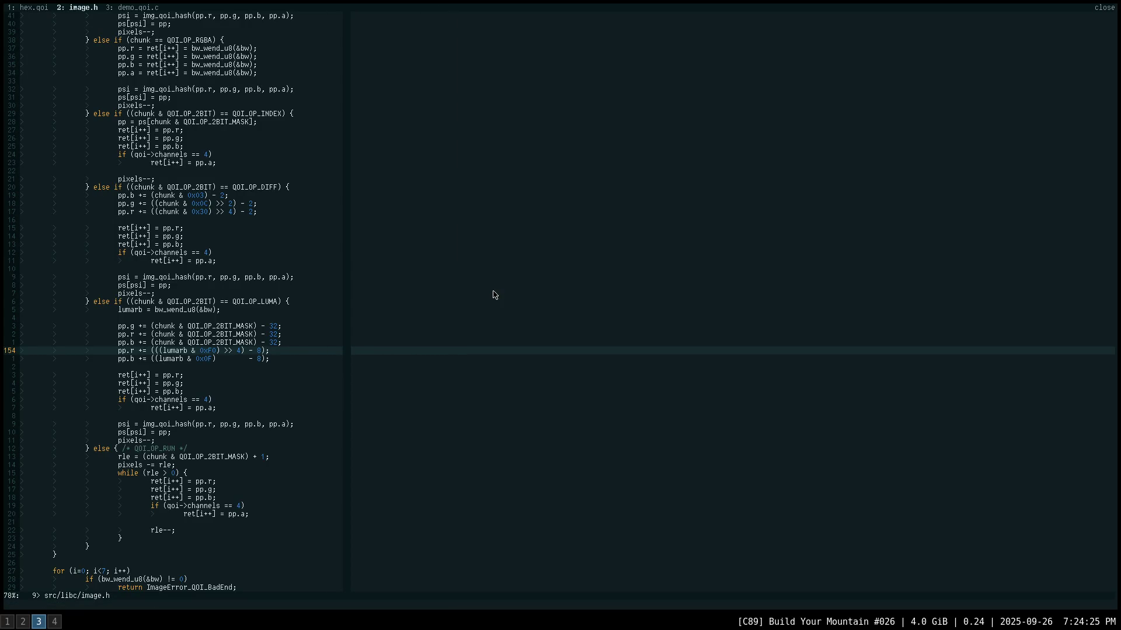
- Scroll through the QOI loader code in image.h, then enter :wqa
key(j)
key(j)
key(j)
key(j)
key(j)
key(j)
key(j)
key(j)
key(j)
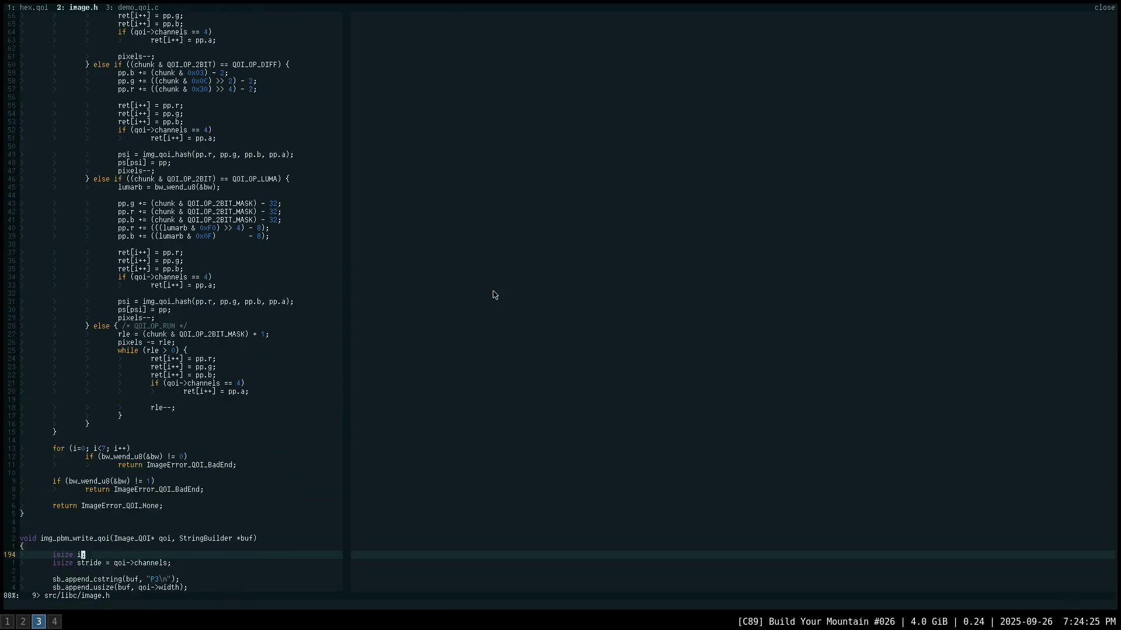
key(j)
key(j)
key(j)
scroll(494, 295, up, 20)
scroll(494, 295, up, 20)
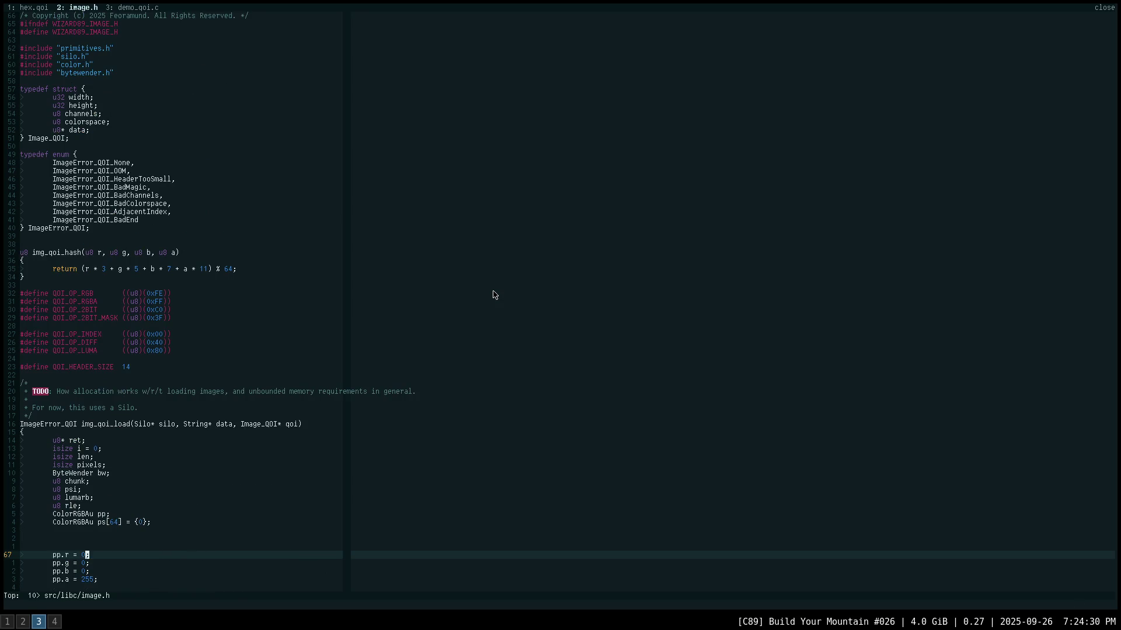
scroll(493, 295, down, 20)
scroll(494, 295, down, 20)
scroll(493, 295, down, 20)
text(:)
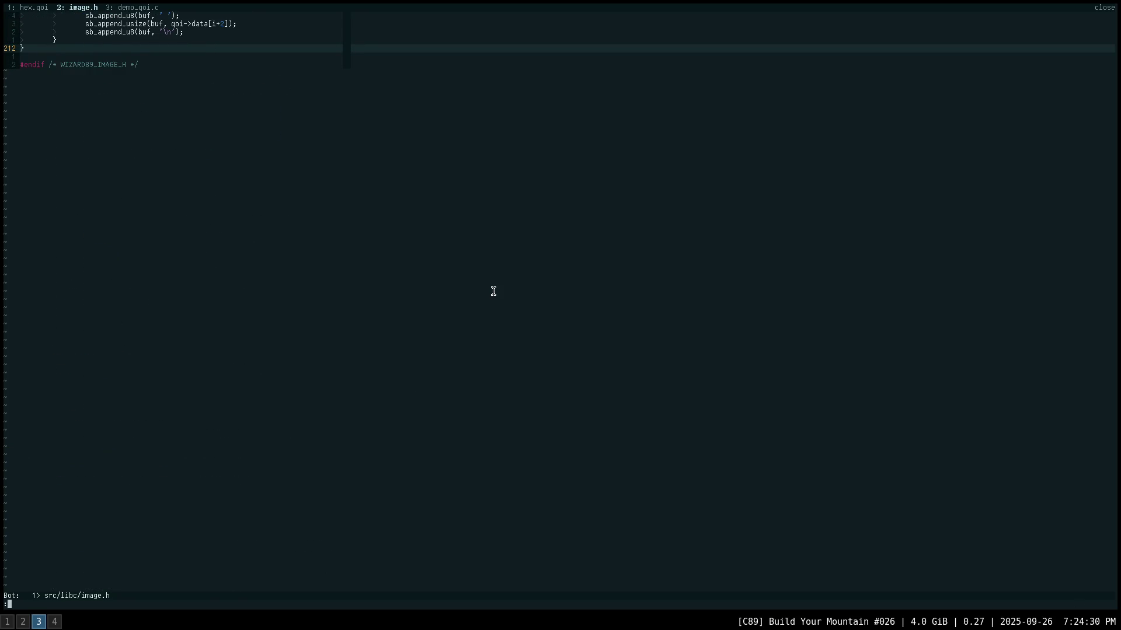
text(wqa)
- Save and exit Vim, dry-run fsl addremove -n, then fsl add src/demo_qoi.c
key(Return)
text(fsl addremove -n)
key(Return)
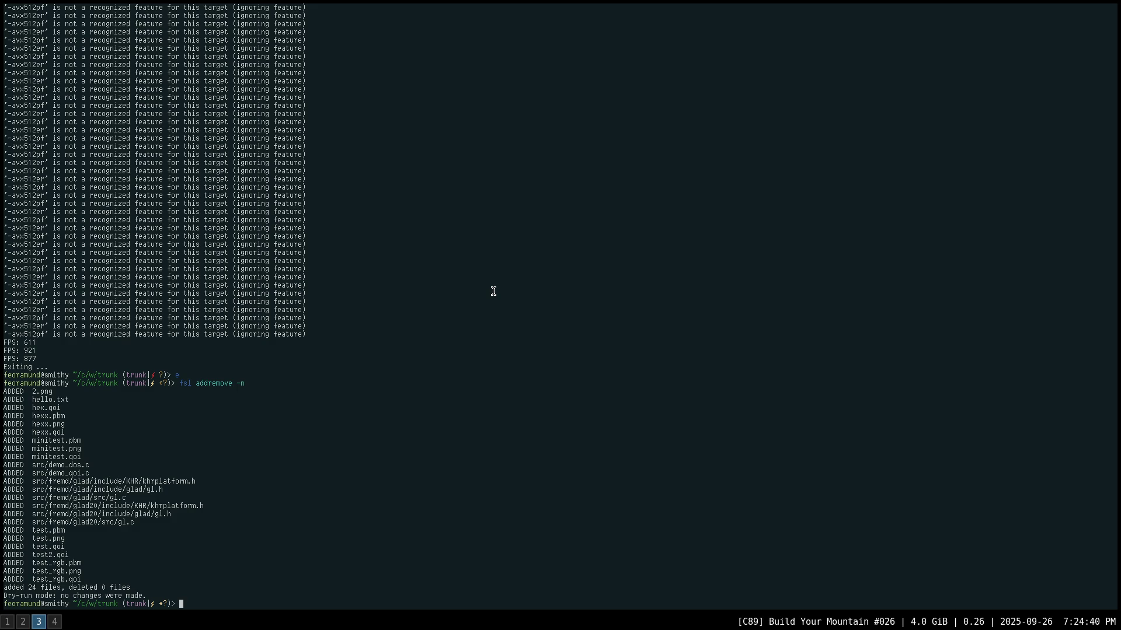
text(fsl add src/)
text(demo_qoi.c)
key(Return)
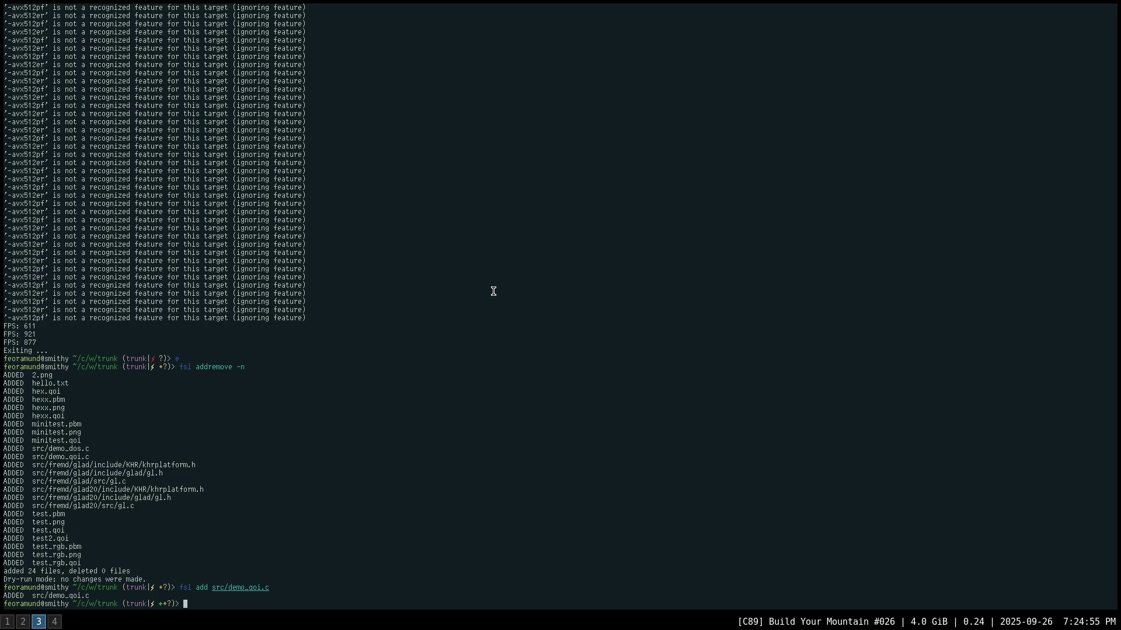
- In fdiff, mark demo_file.c, file.h, file_freebsd.h and runtime_freebsd_x86-64.S for one commit
text(fdiff)
key(Return)
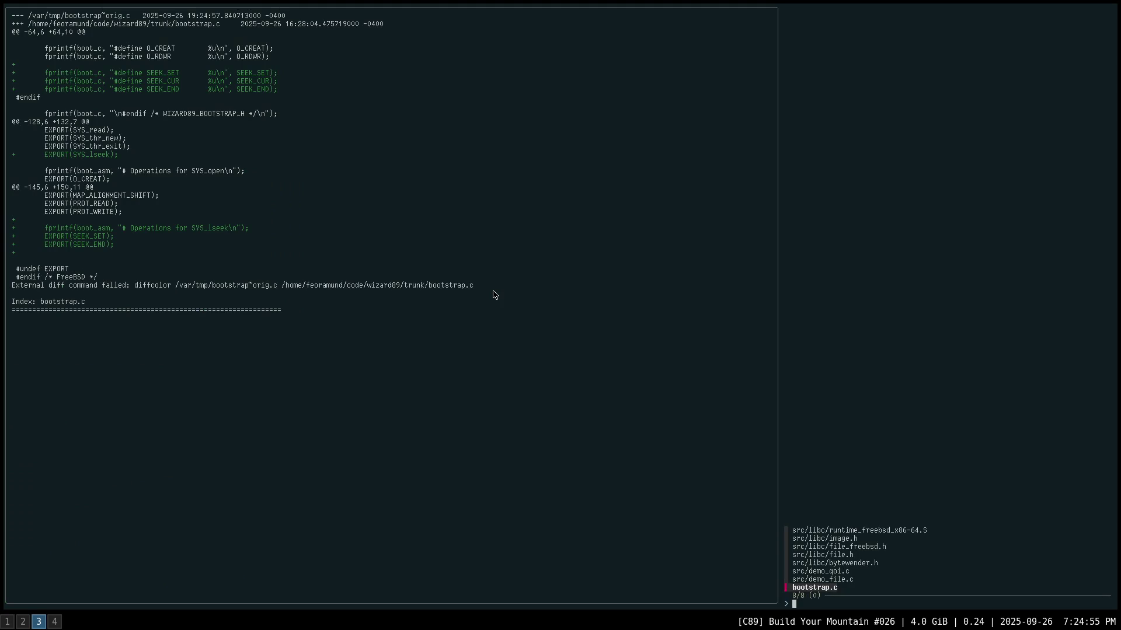
key(Up)
key(Up)
key(Up)
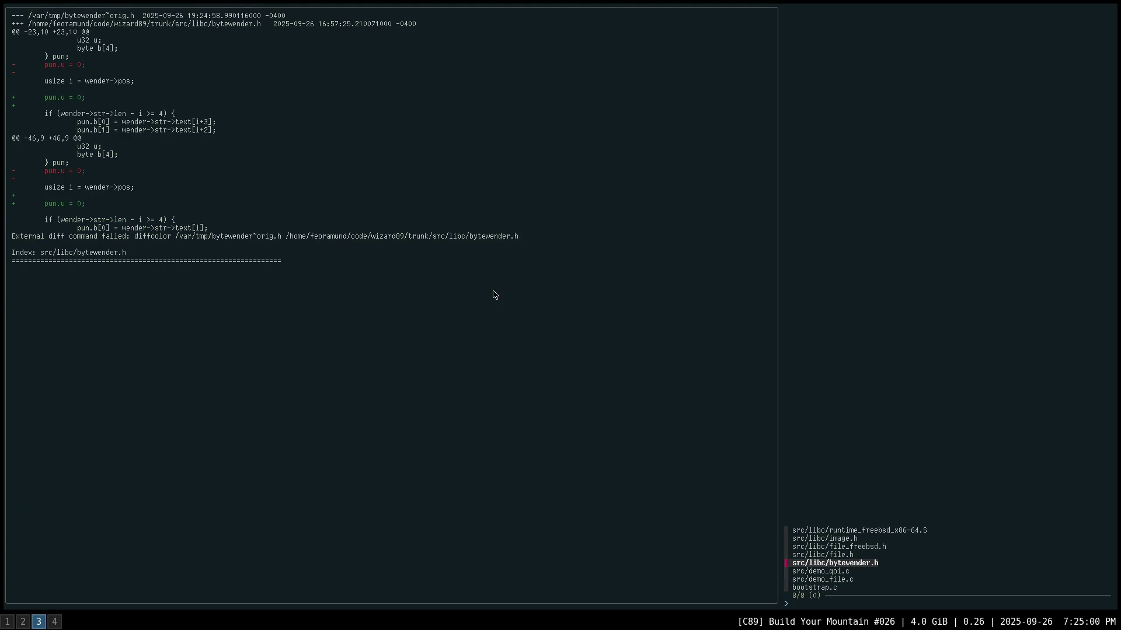
key(Up)
key(Up)
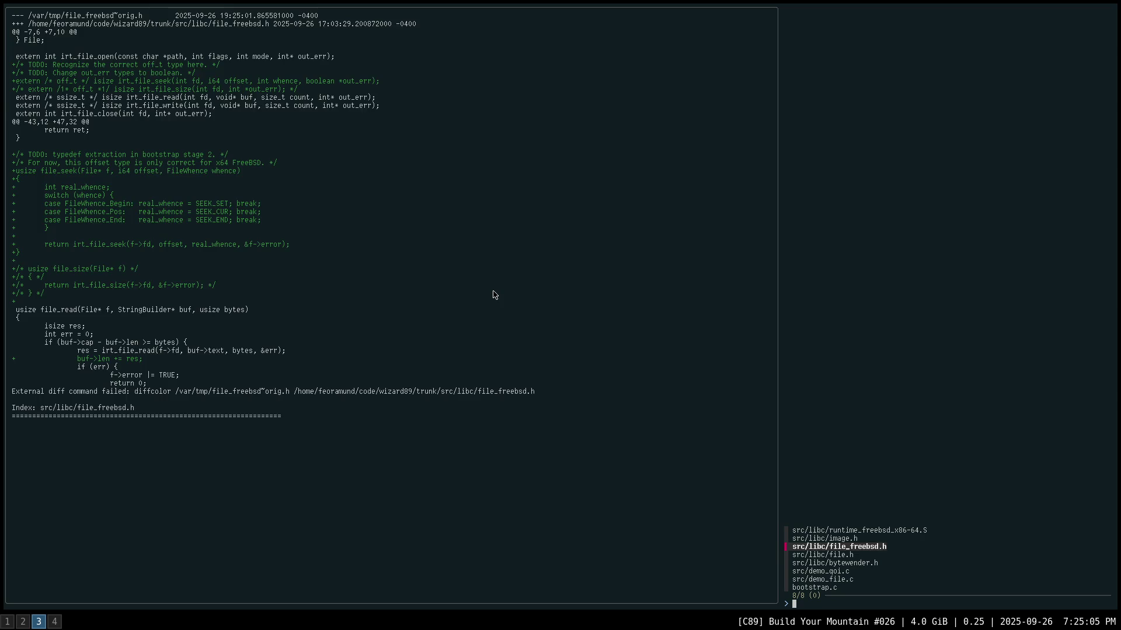
key(Down)
key(Tab)
key(Tab)
key(Tab)
key(Down)
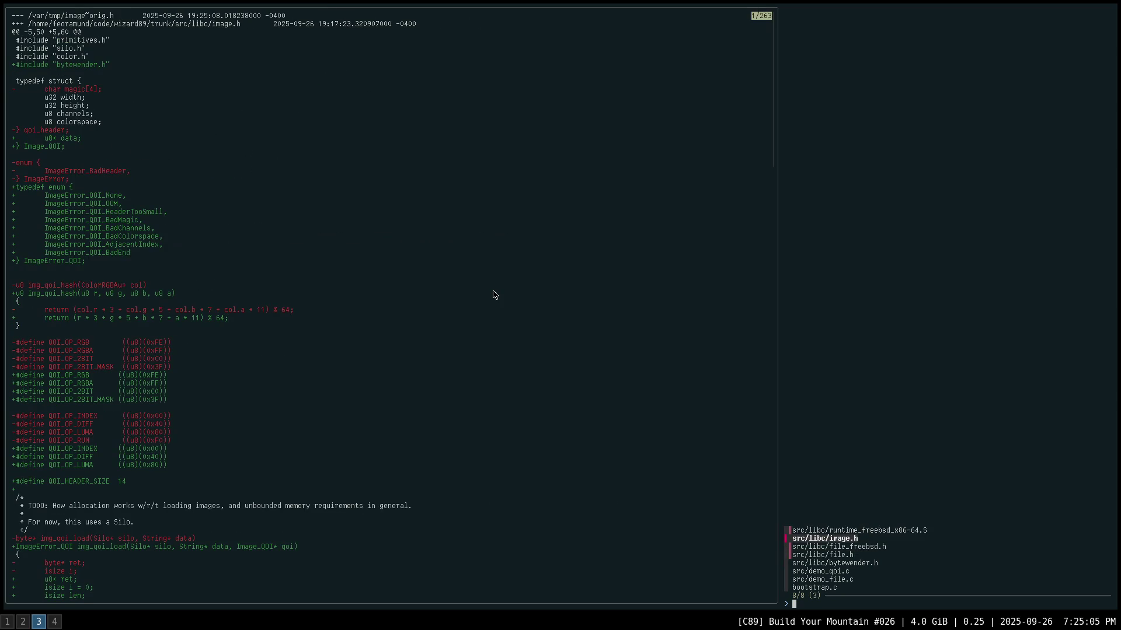
key(Down)
key(Down)
key(Down)
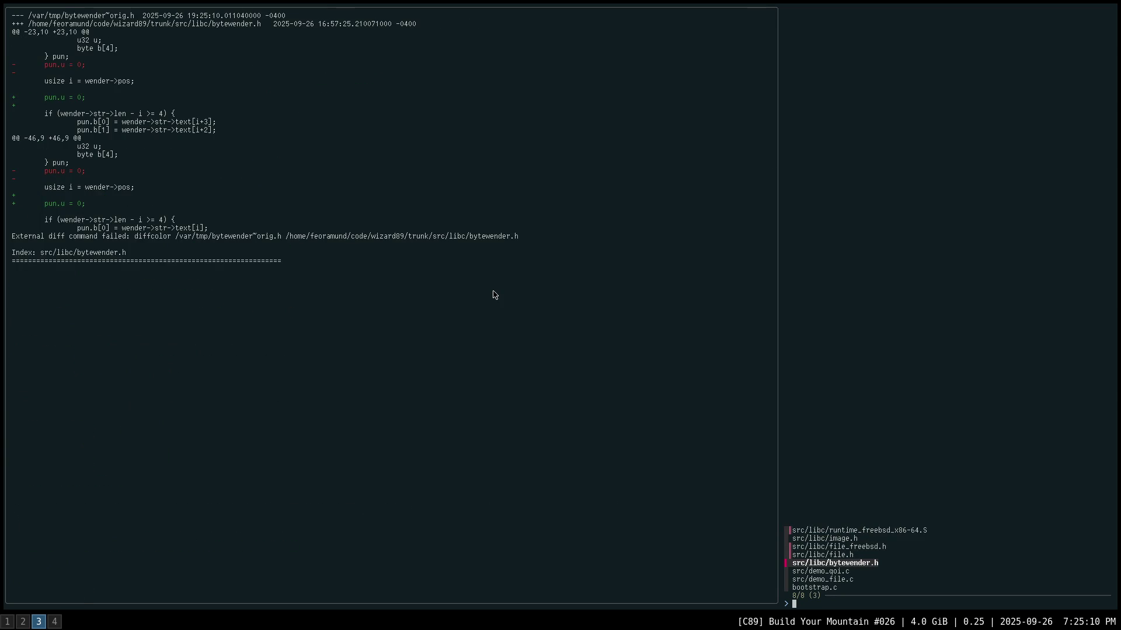
key(Up)
key(Up)
key(Up)
key(Up)
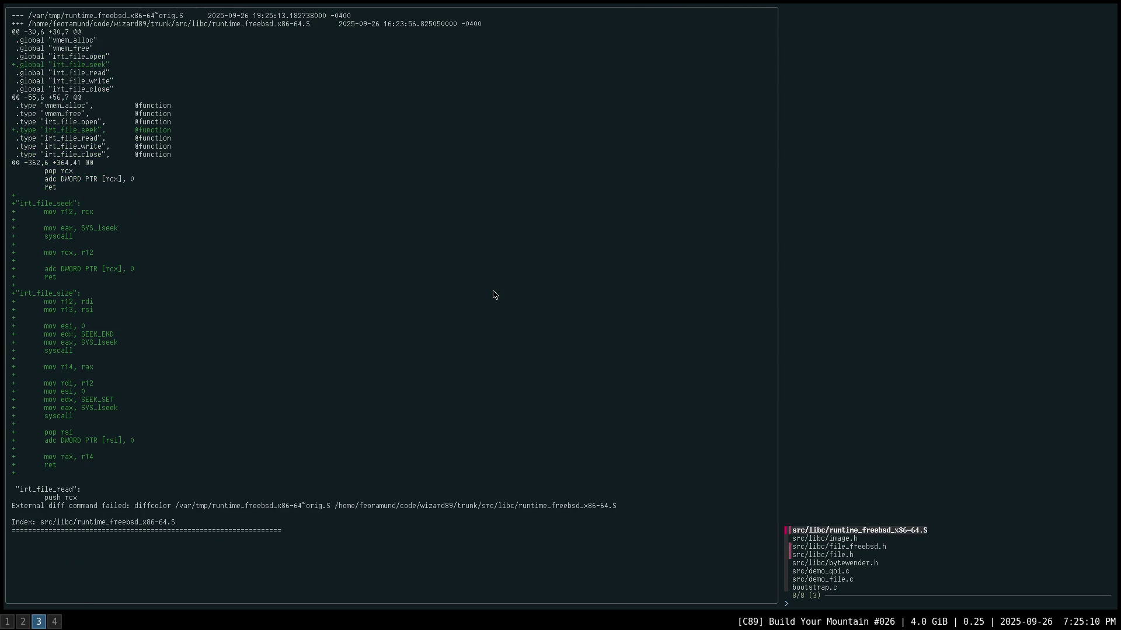
key(Down)
key(Down)
key(Down)
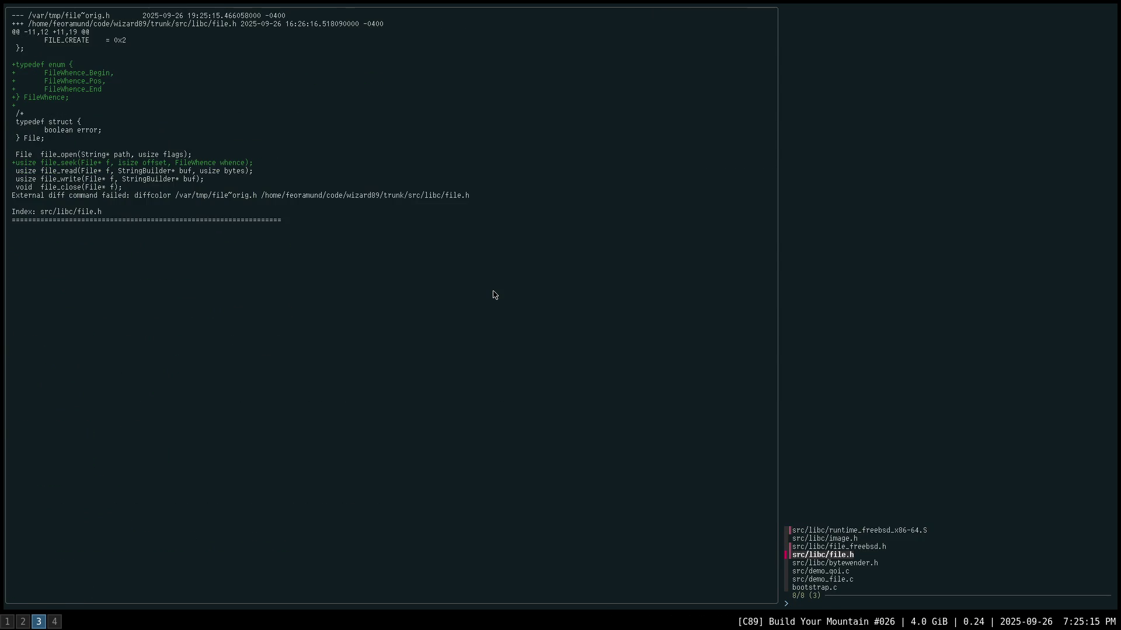
key(Down)
key(Down)
key(Down)
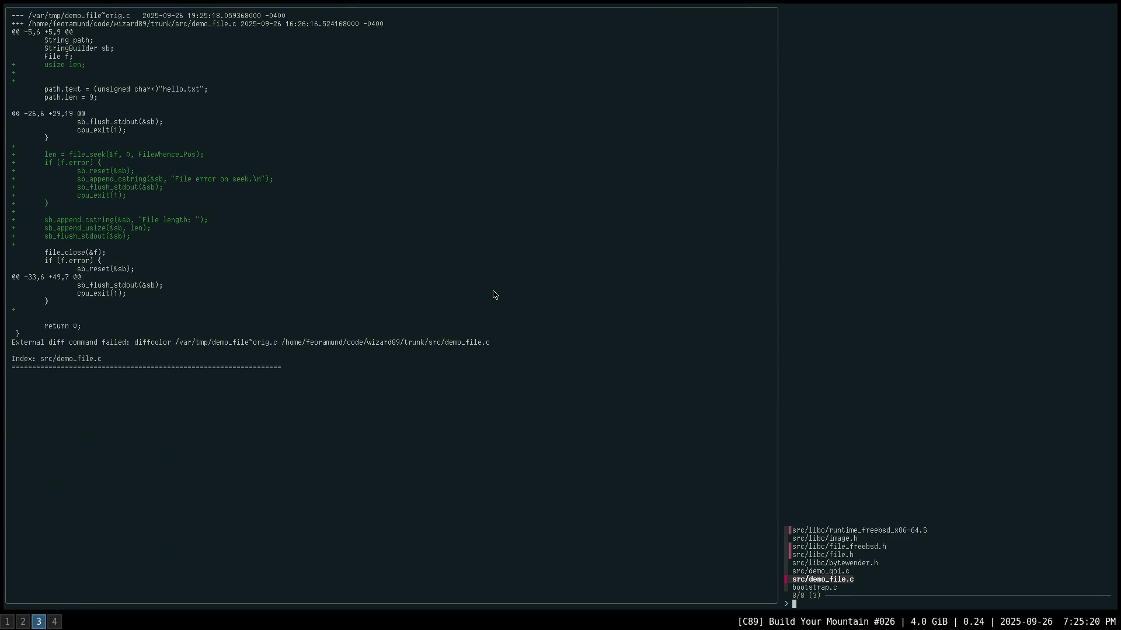
key(Up)
key(Up)
key(Up)
- Commit the marked file-seek changes with a message starting 'file: expand implementat'
key(Return)
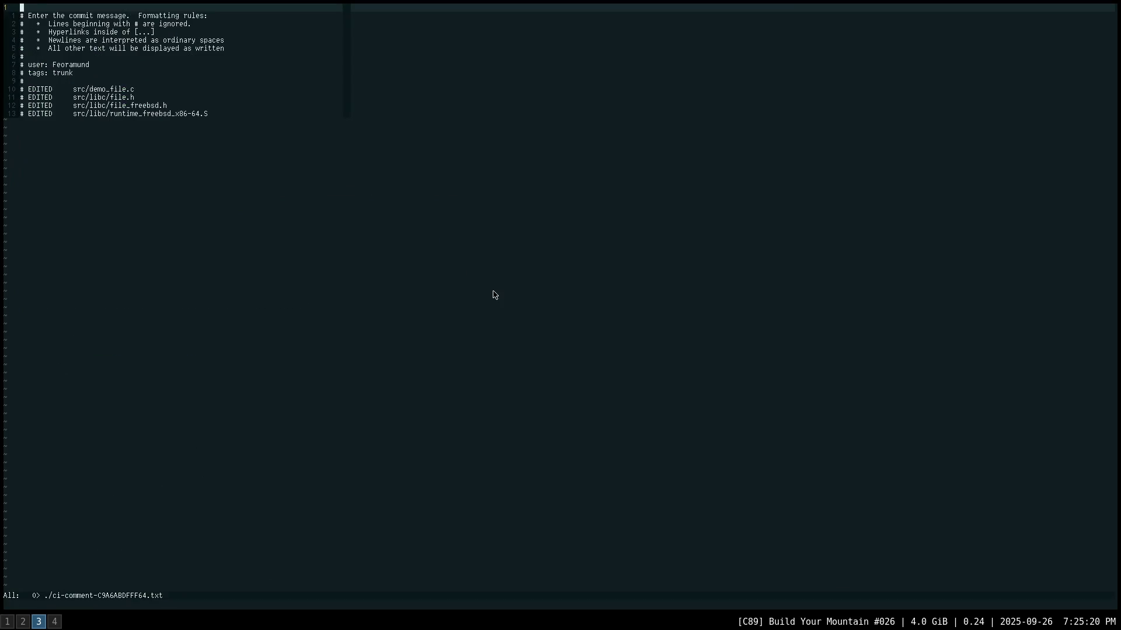
text(file: expand i)
text(mplementat)
key(Escape)
key(shift+z)
key(shift+z)
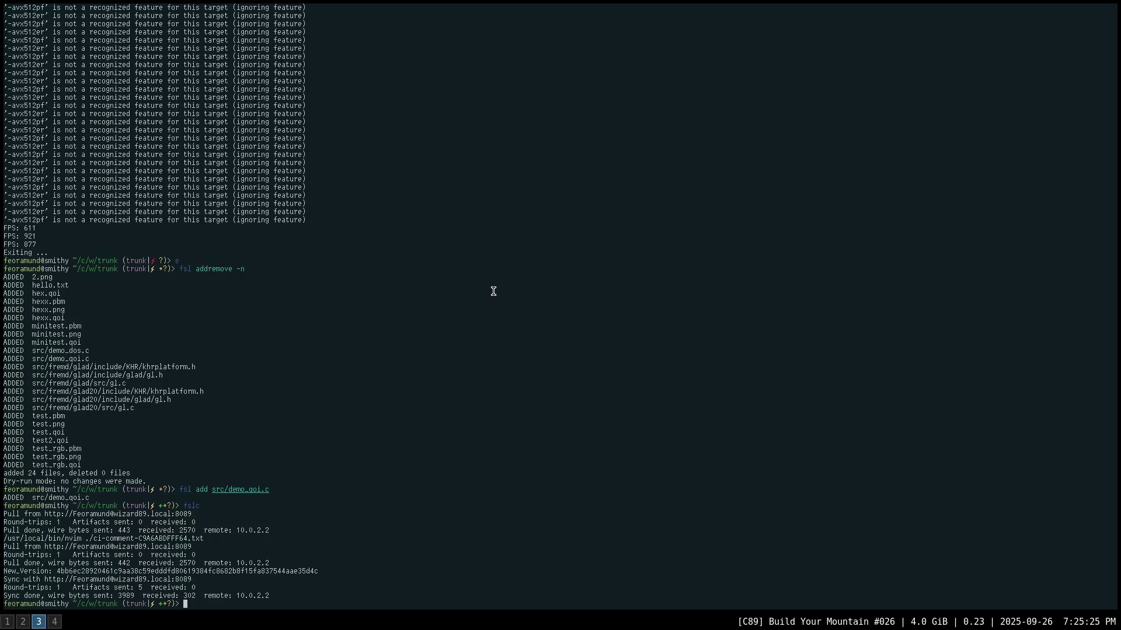
- Commit bytewender.h alone with the message 'bytewender: fix code/decl issue'
key(Up)
key(Up)
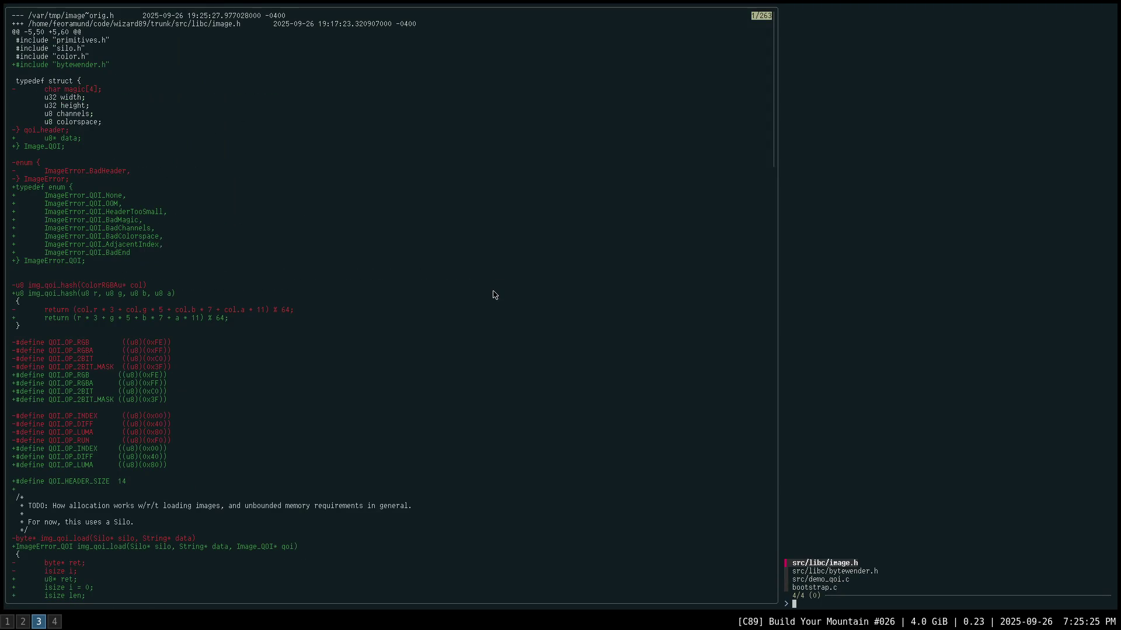
key(Down)
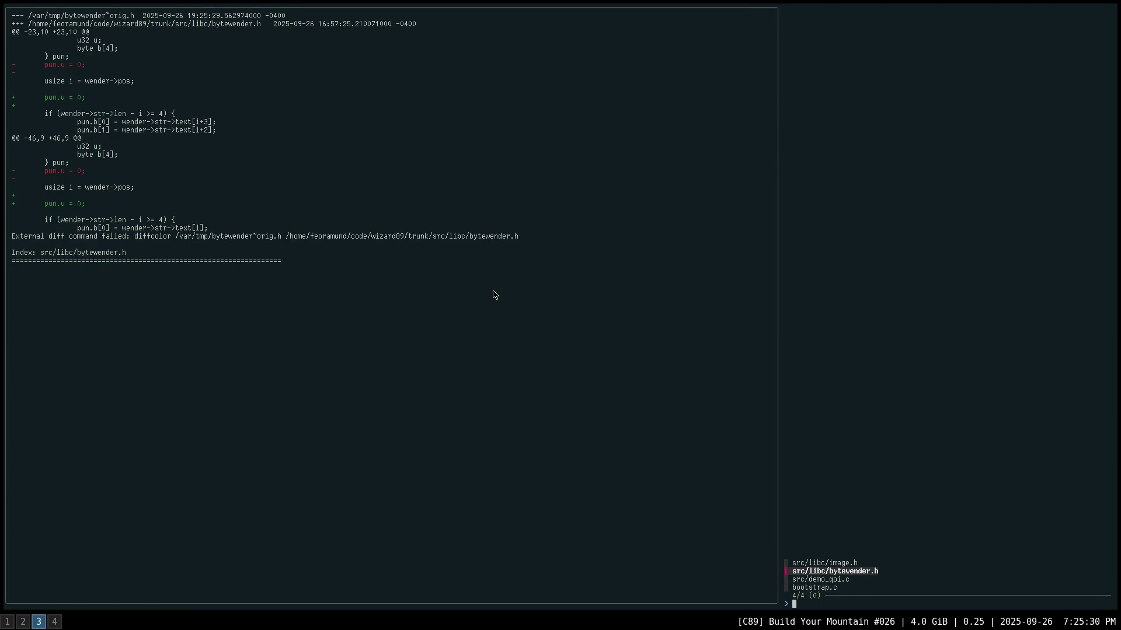
key(Down)
key(Up)
key(Return)
text(ibytewen)
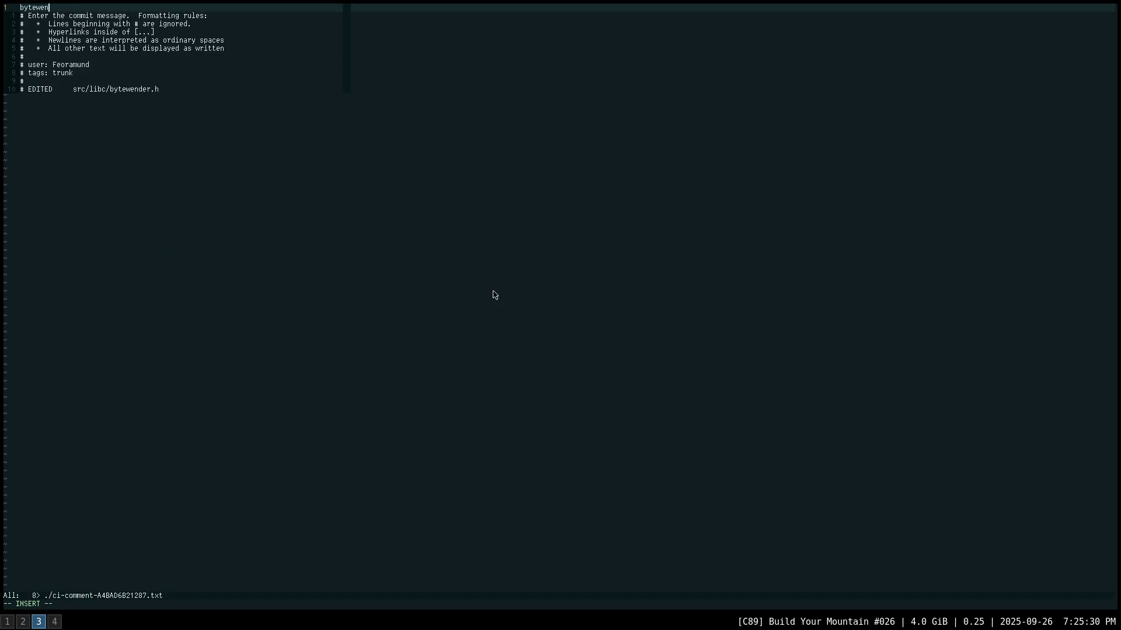
text(der: fi)
text(issue)
key(Escape)
text(bico)
text(de/decl)
key(Escape)
text(:wq)
key(Return)
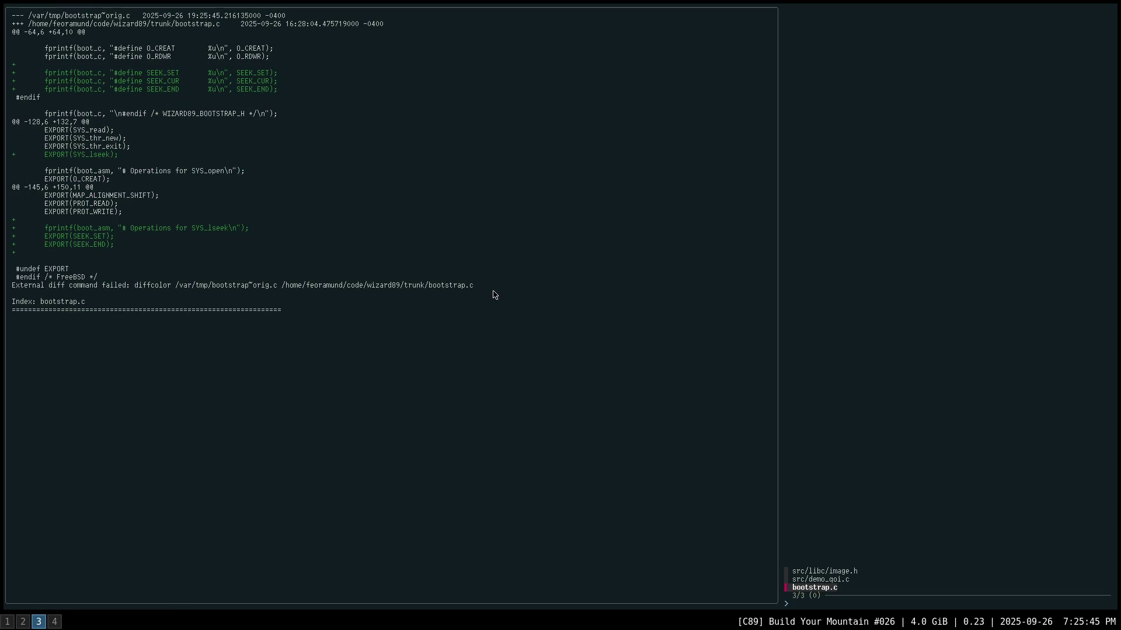
- Commit bootstrap.c with the message 'bootstrap: add imports for file'
key(Return)
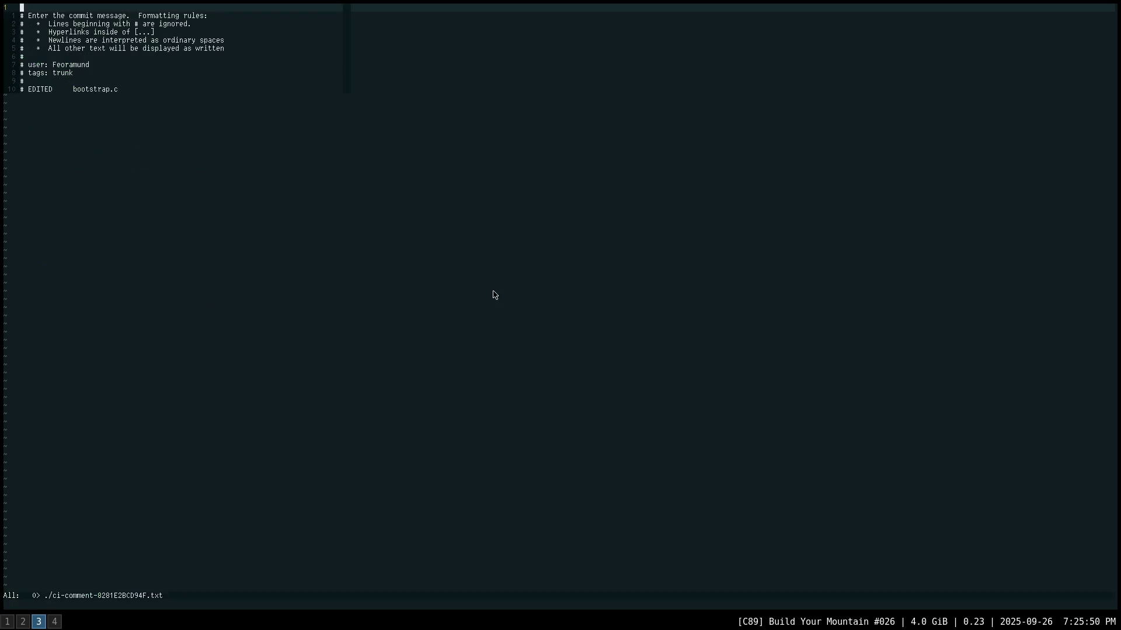
text(ibootstrap: add )
text(imp)
text(orts for file)
key(Escape)
text(:wq)
key(Return)
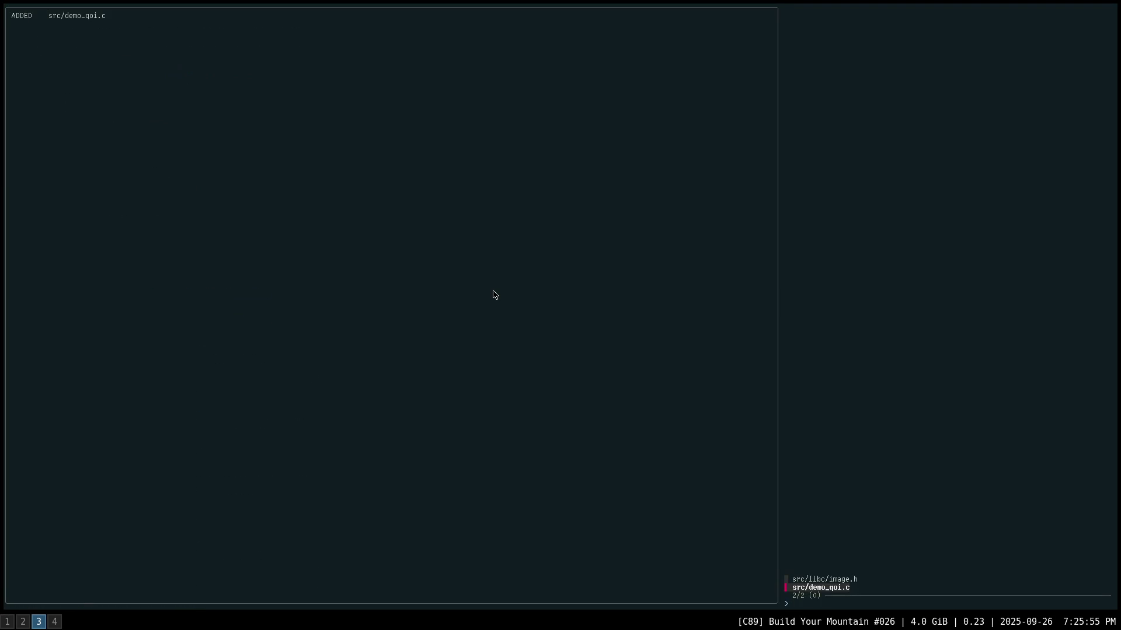
- Start a commit for image.h and demo_qoi.c with message 'image: get QOI loader working (needs tests)'
key(Up)
key(Return)
text(image:)
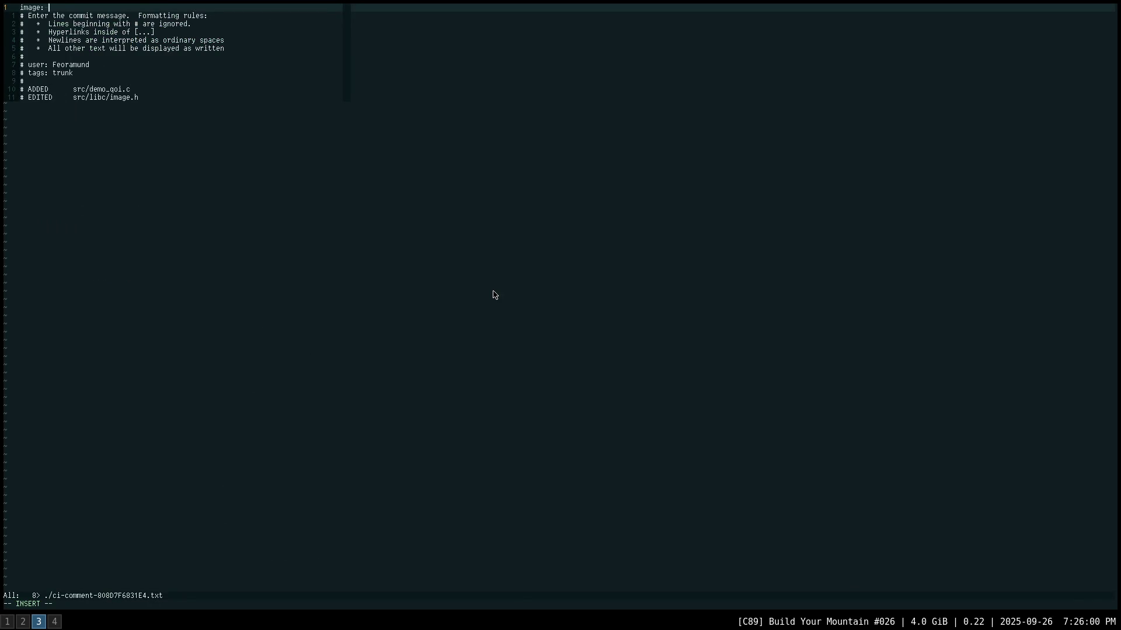
text(get QOI )
text(loader workin)
text(g (needs t)
text(ests))
- Save the QOI loader commit message, rerun fslc, and check fsl stat
key(Escape)
text(:wq)
key(Return)
text(fs)
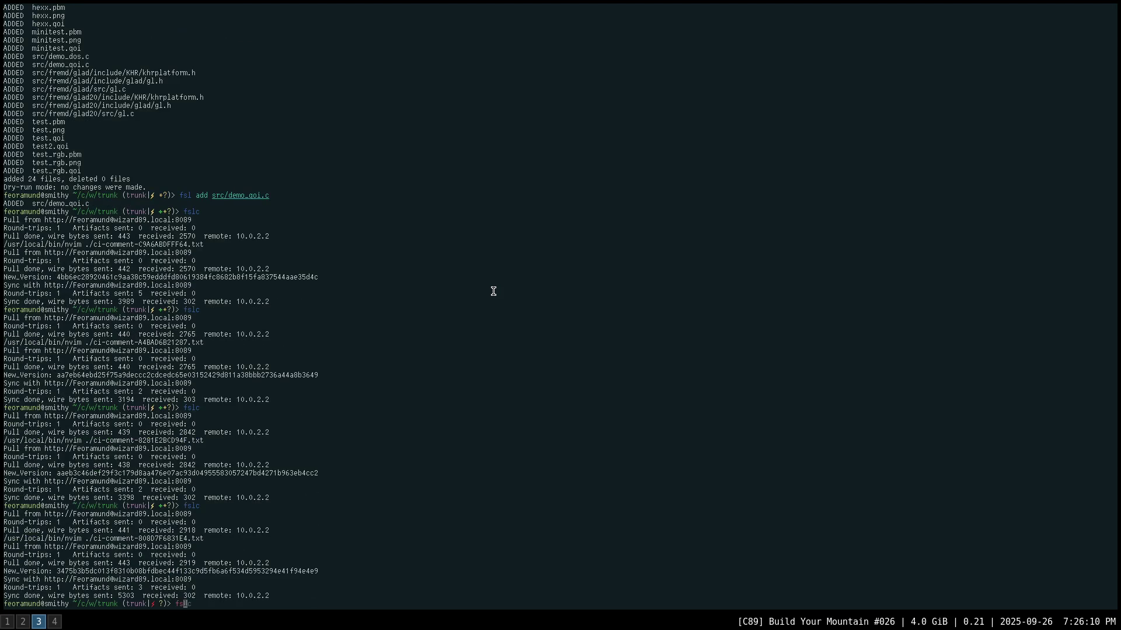
text(lc)
key(Return)
text(fsl st)
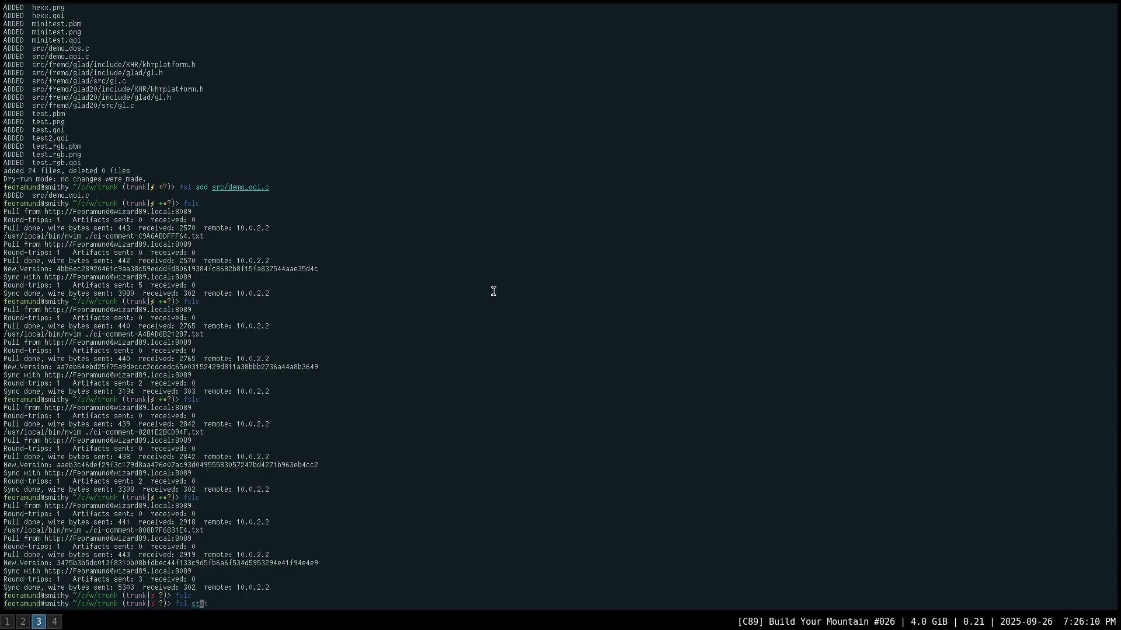
text(at)
key(Return)
- Preview untracked files with fsl addremove -n, print src/demo_dos.c, and list the directory
text(fsl )
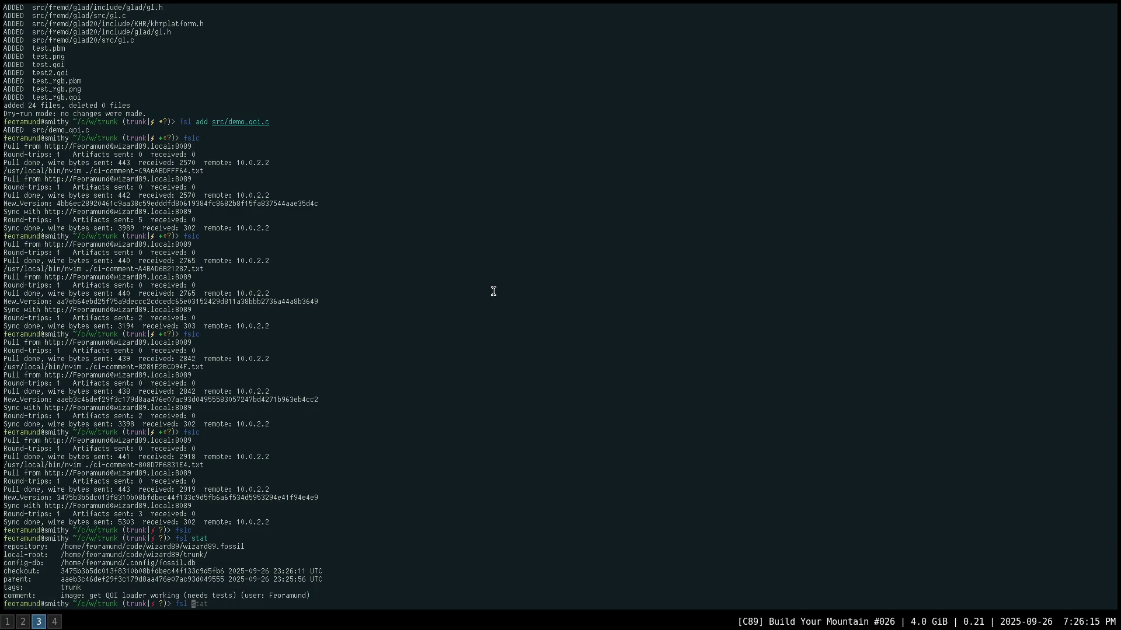
text(addremove -n)
key(Return)
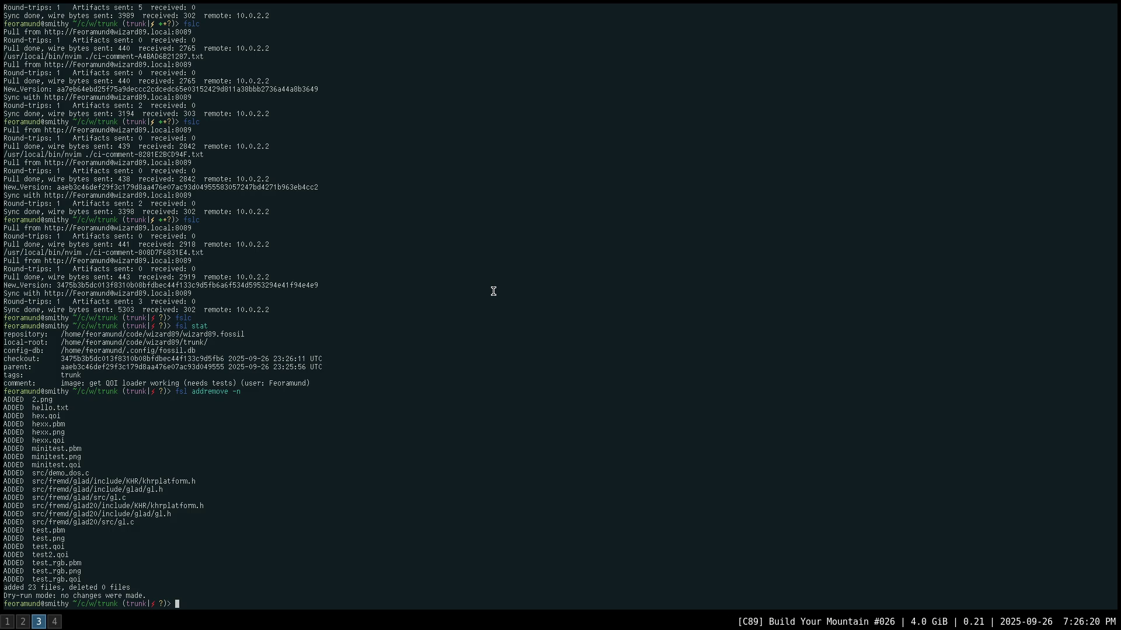
text(cat src/demo_)
text(dos)
key(Right)
key(Return)
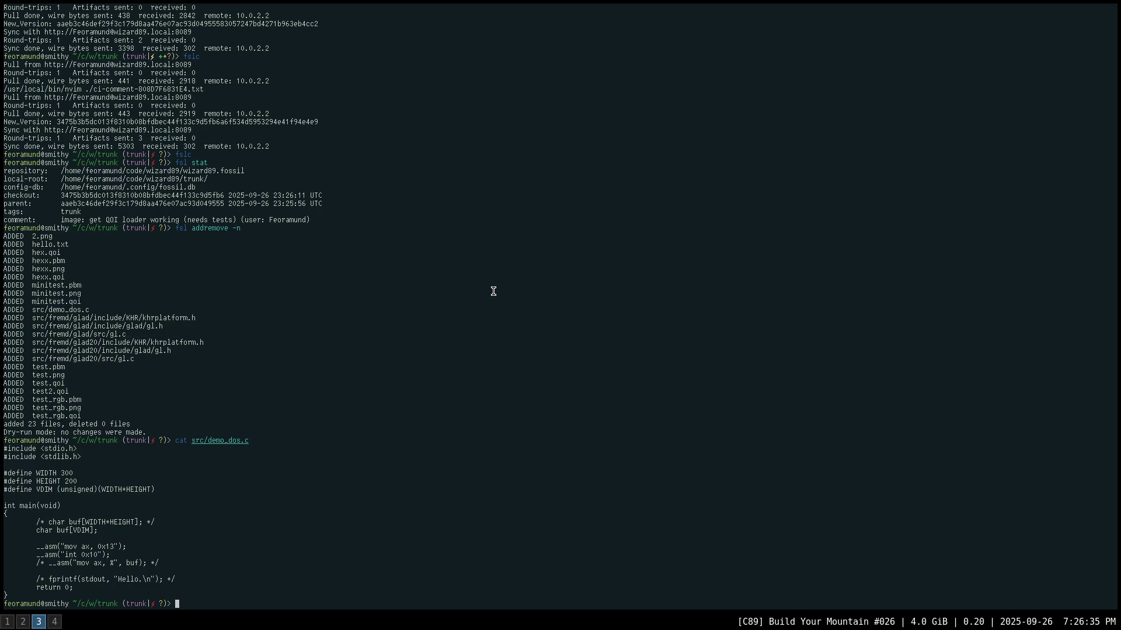
text(l)
key(Return)
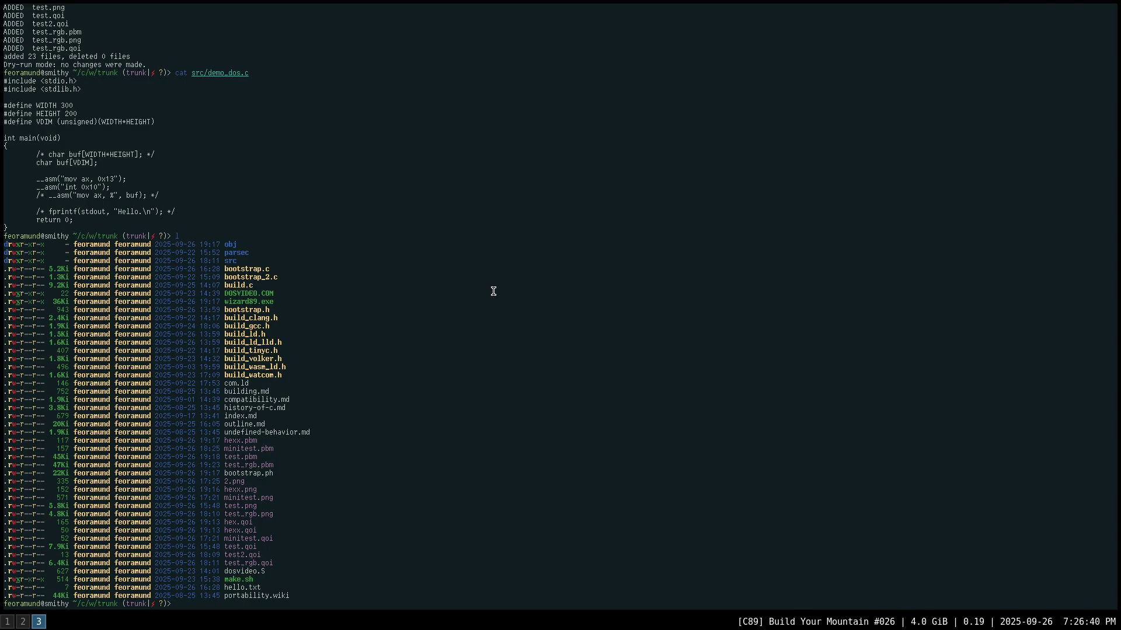
- Close the Netpbm reference tab in the browser and return to the terminal
key(super+2)
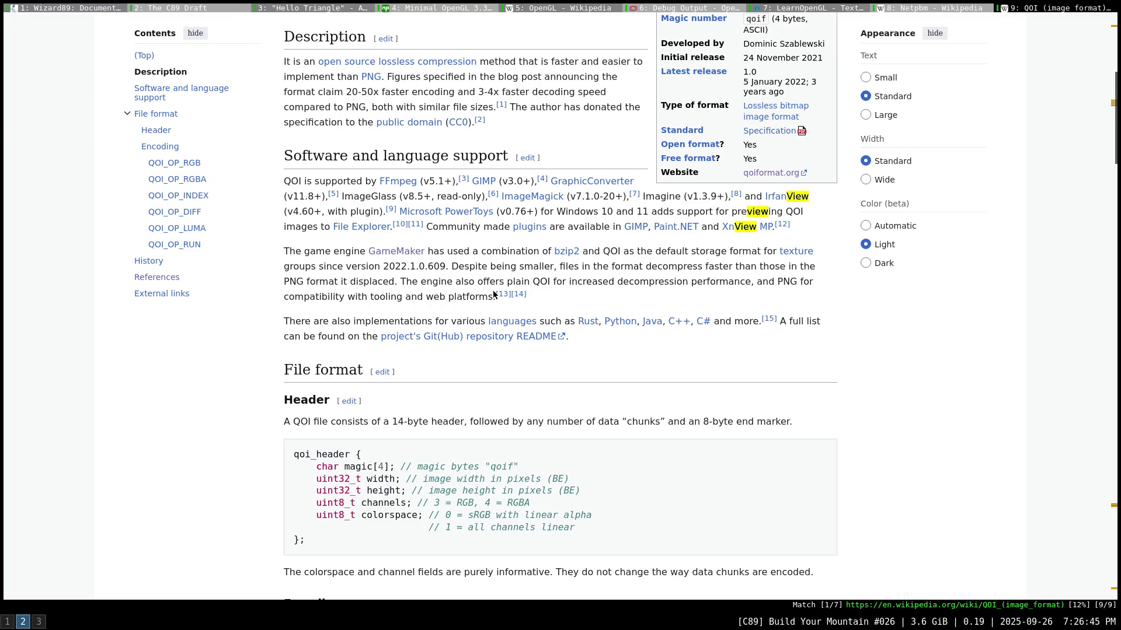
key(shift+k)
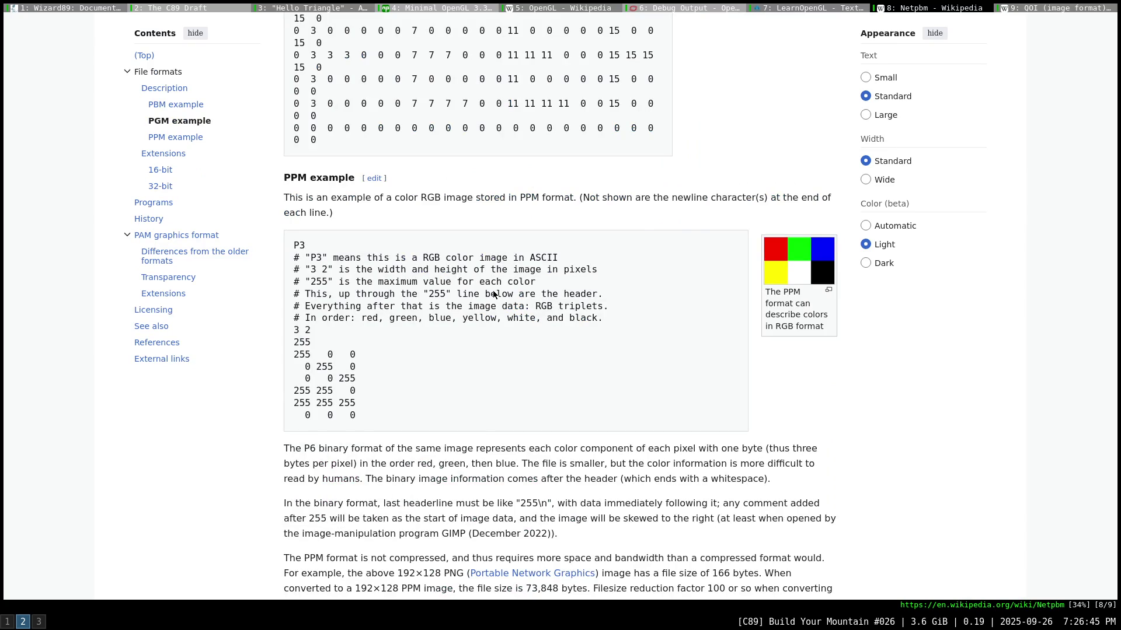
key(d)
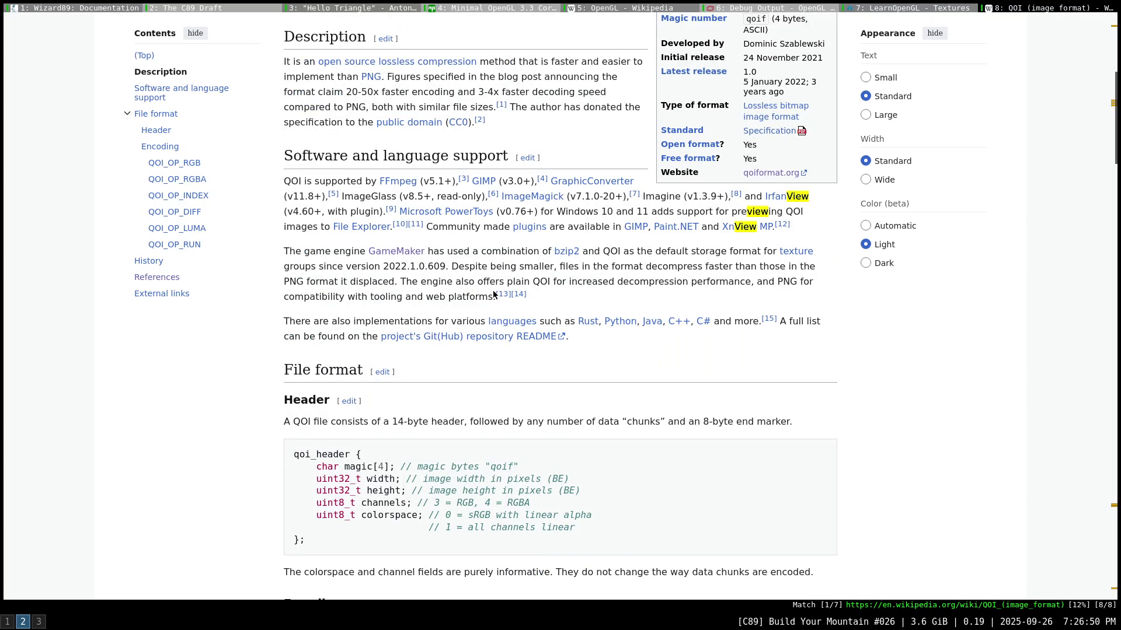
key(super+3)
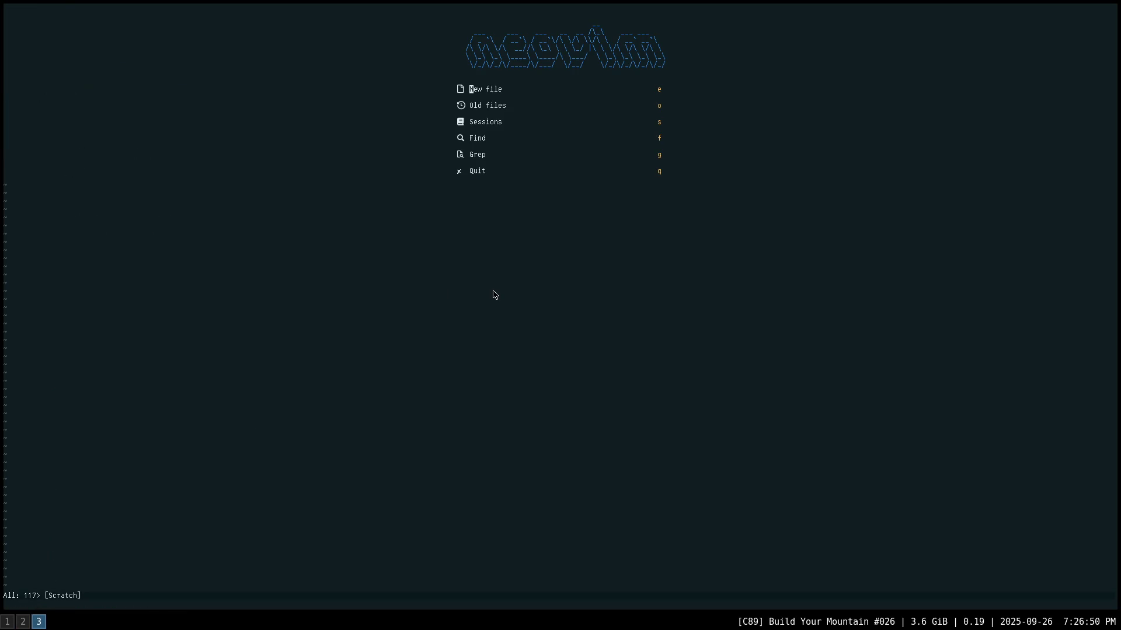
- Open outline.md and set the image library row's Status to 10%
text(foutline)
key(Return)
text(/image)
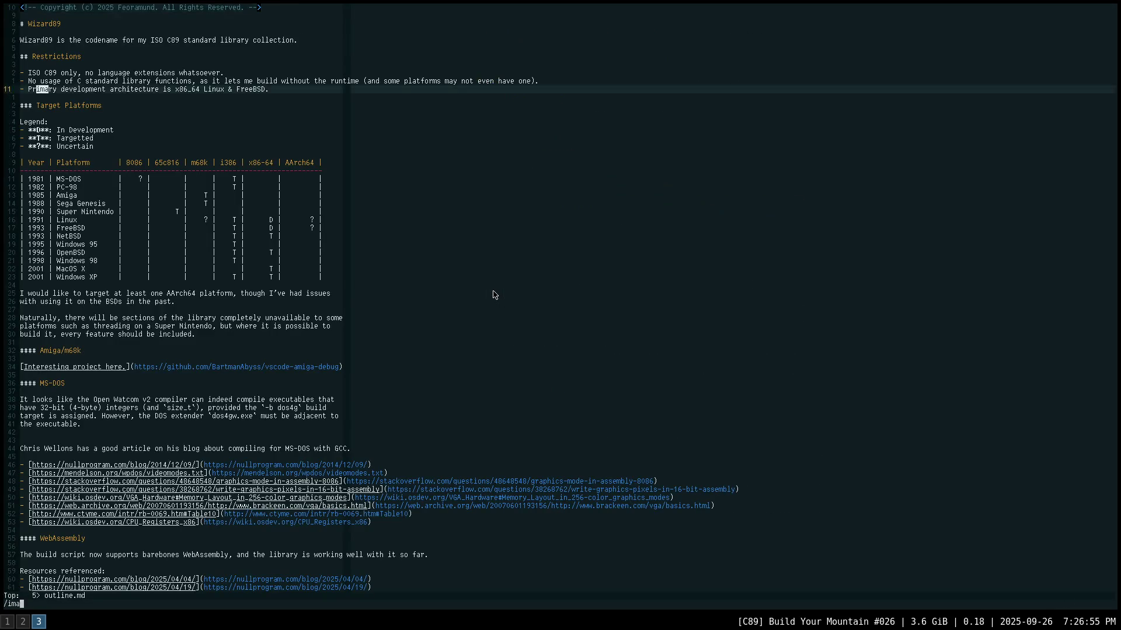
key(Return)
key(0)
key(w)
key(h)
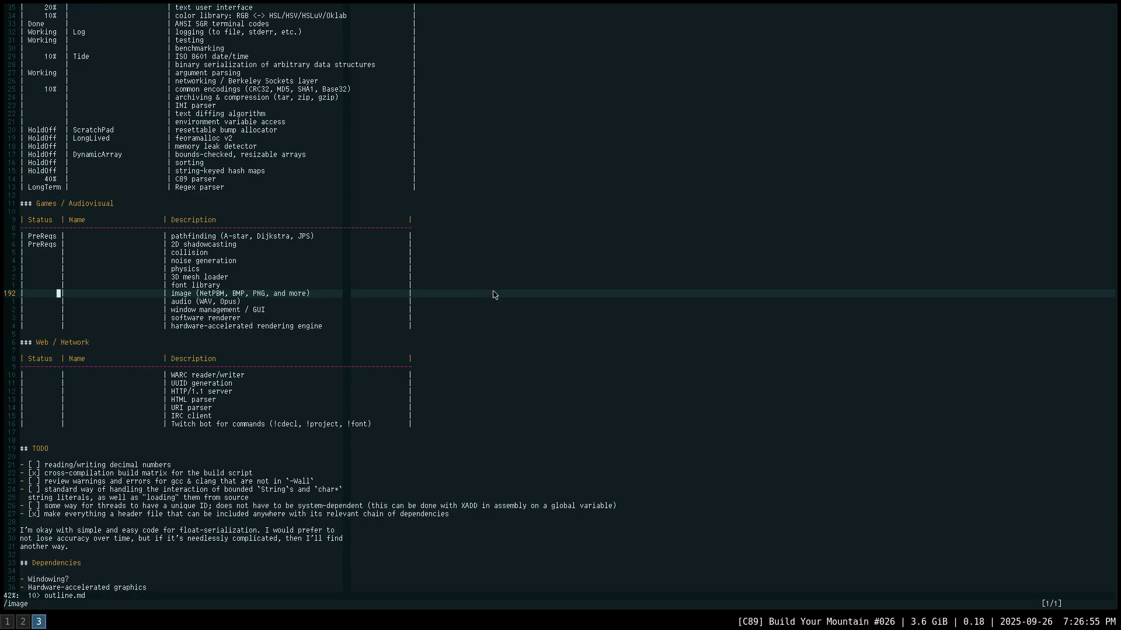
key(h)
key(h)
key(h)
key(l)
key(l)
key(l)
key(l)
key(h)
key(shift+r)
text(10)
key(Escape)
key(l)
key(l)
key(l)
key(l)
key(l)
key(l)
key(l)
key(l)
key(l)
key(l)
key(l)
key(l)
key(l)
key(l)
key(l)
- Add 'QOI,' to the image row's list of supported formats
key(shift+r)
text(QOI)
text( and more))
key(Escape)
key(b)
key(b)
text(hi,)
key(Escape)
key(f)
key(parenright)
- Save outline.md and return to the image row's 10% status
text(:w)
key(Return)
key(0)
key(f)
key(percent)
key(h)
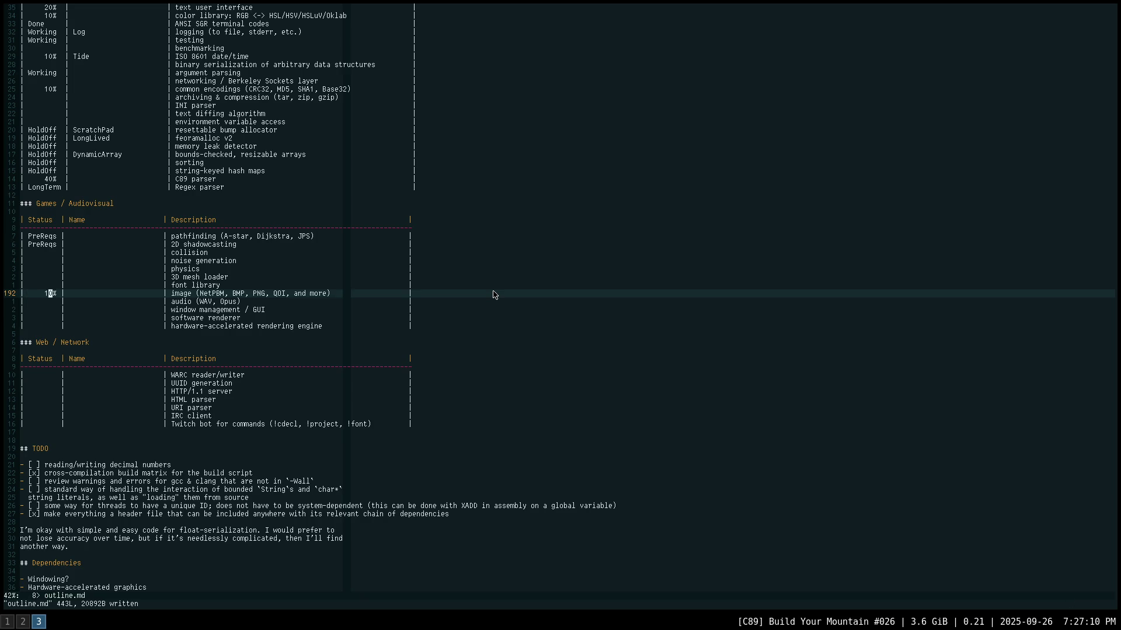
key(h)
text(j)
text(:wa)
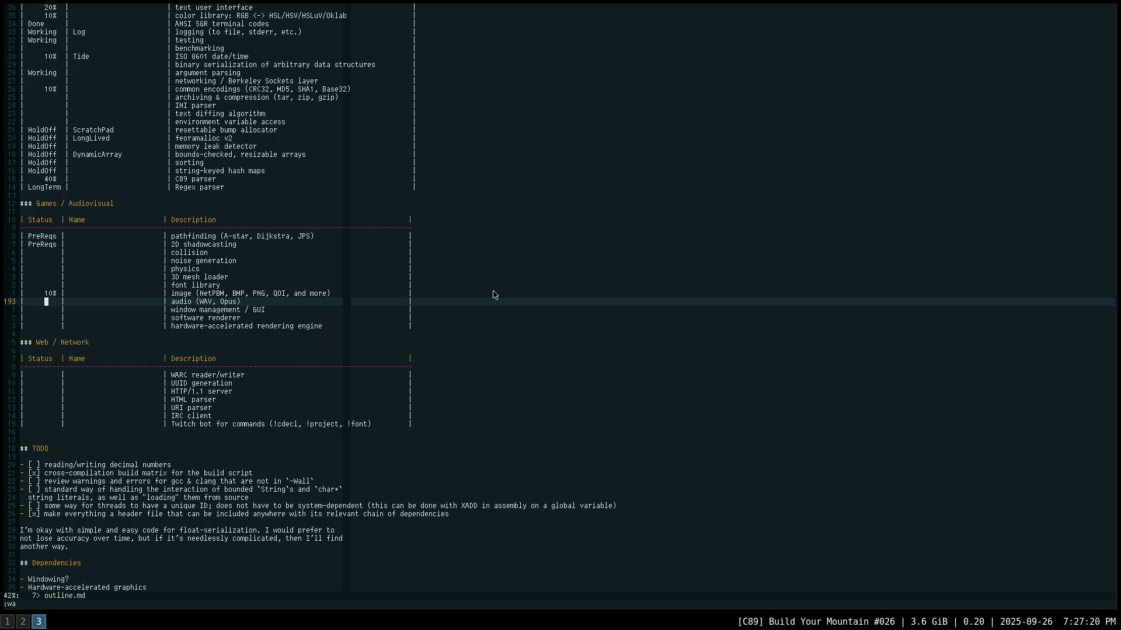
- Set the file/stream i/o layer row's Status to 10% and save outline.md
text(?file)
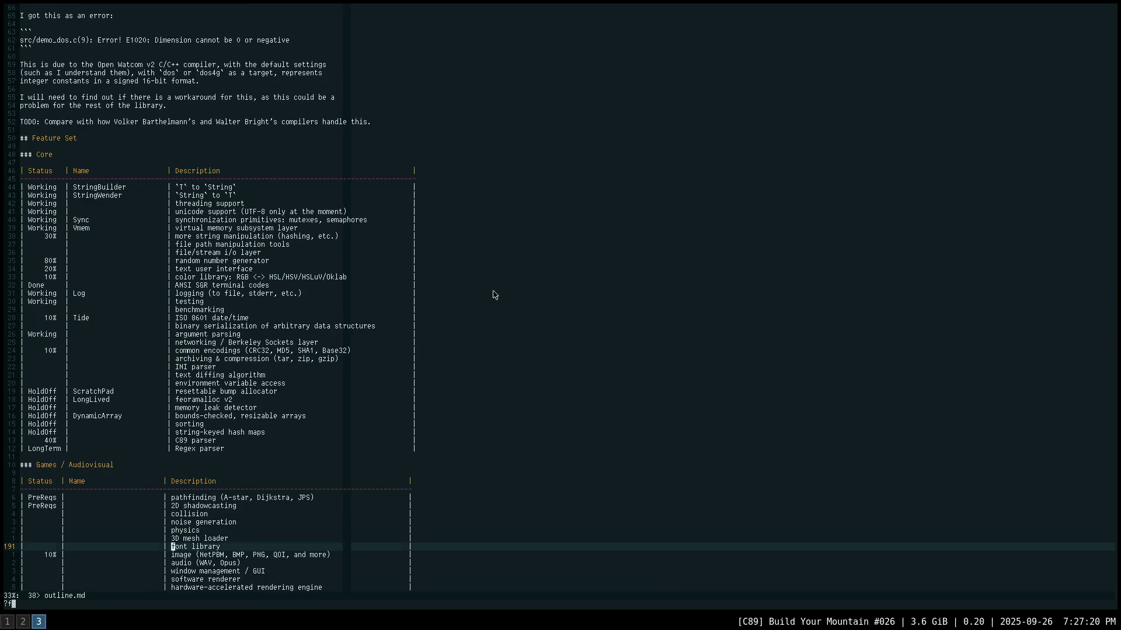
key(Return)
key(k)
key(k)
key(k)
key(0)
key(w)
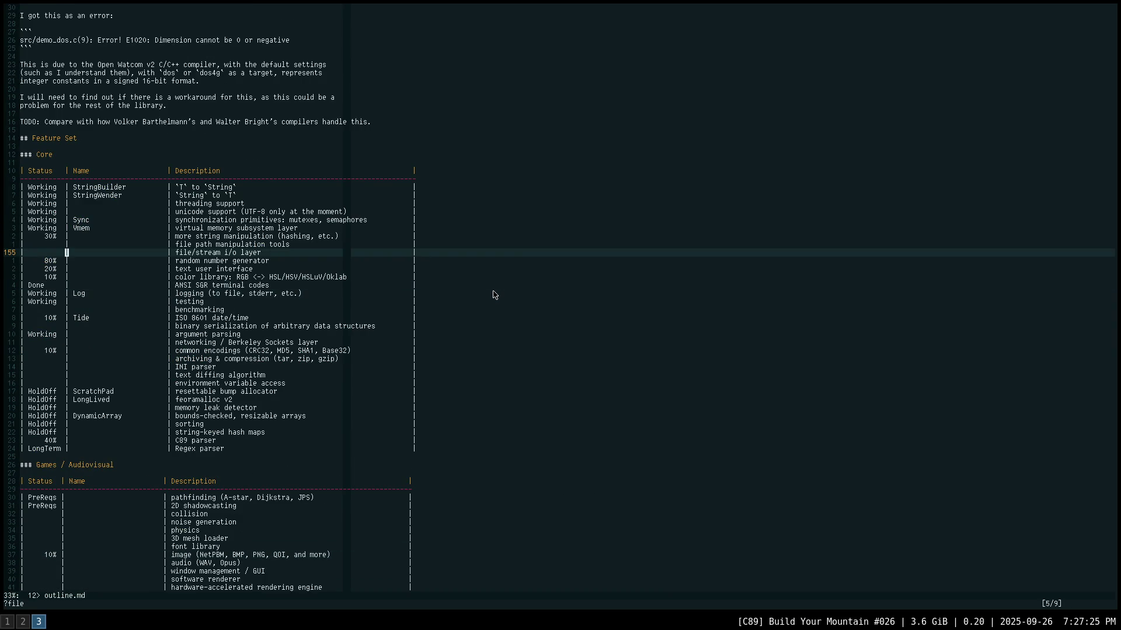
key(h)
key(h)
key(h)
key(h)
key(h)
text(R10)
text(%)
key(Escape)
text(:w)
key(Return)
- Review the fossil diff and commit outline.md with message 'outline: update status'
key(ctrl+z)
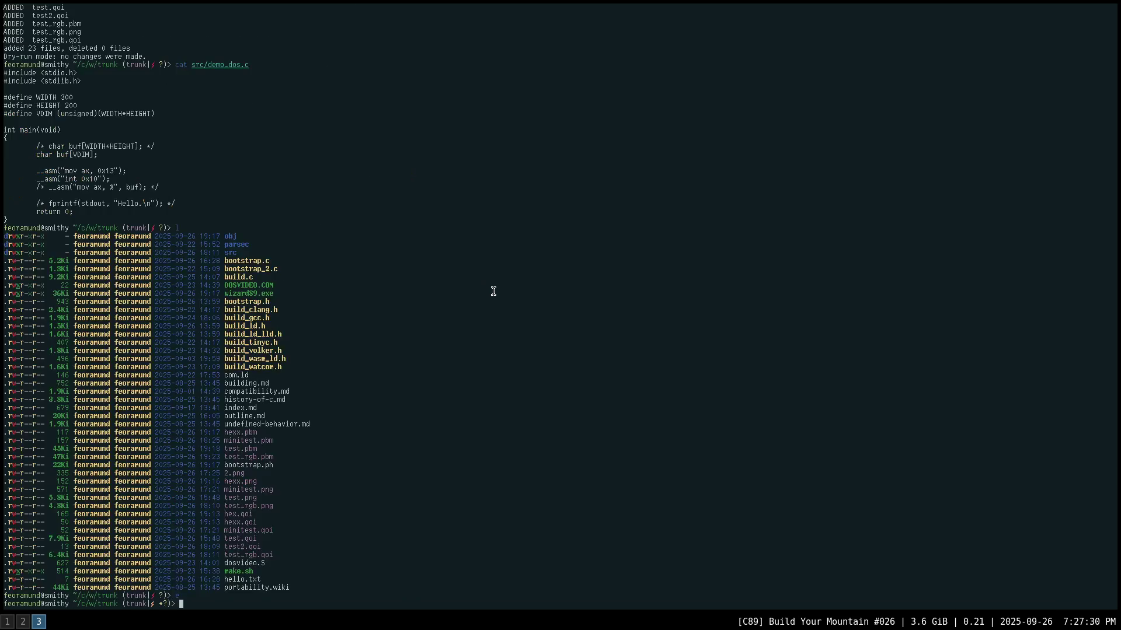
text(fossil diff)
key(Return)
key(Return)
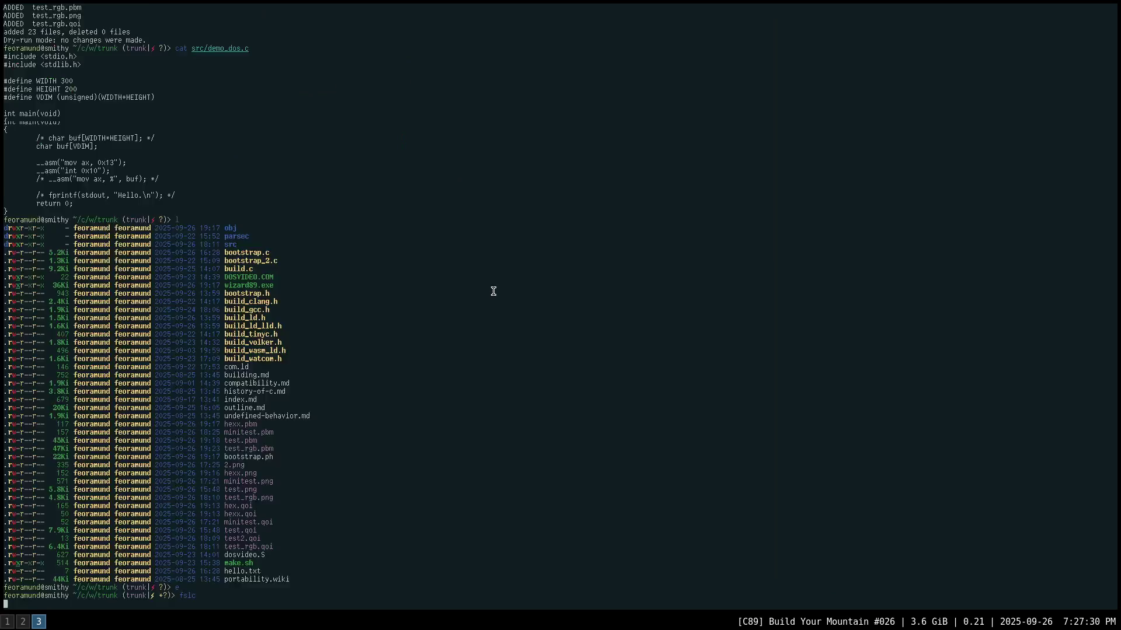
text(ioutline: update status)
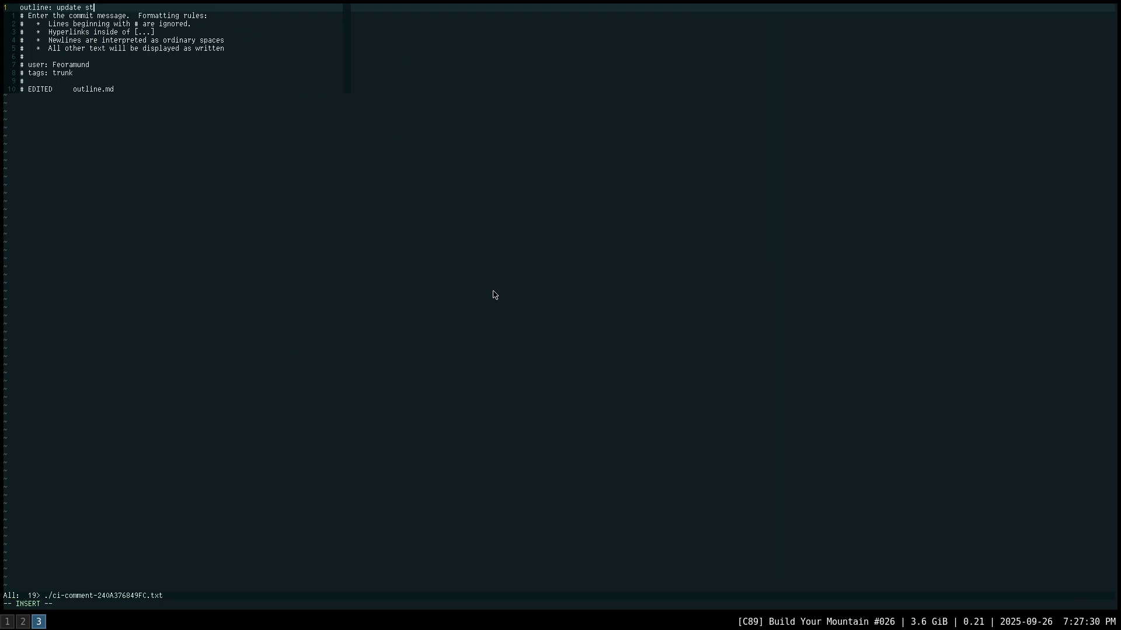
key(Escape)
text(:wq)
key(Return)
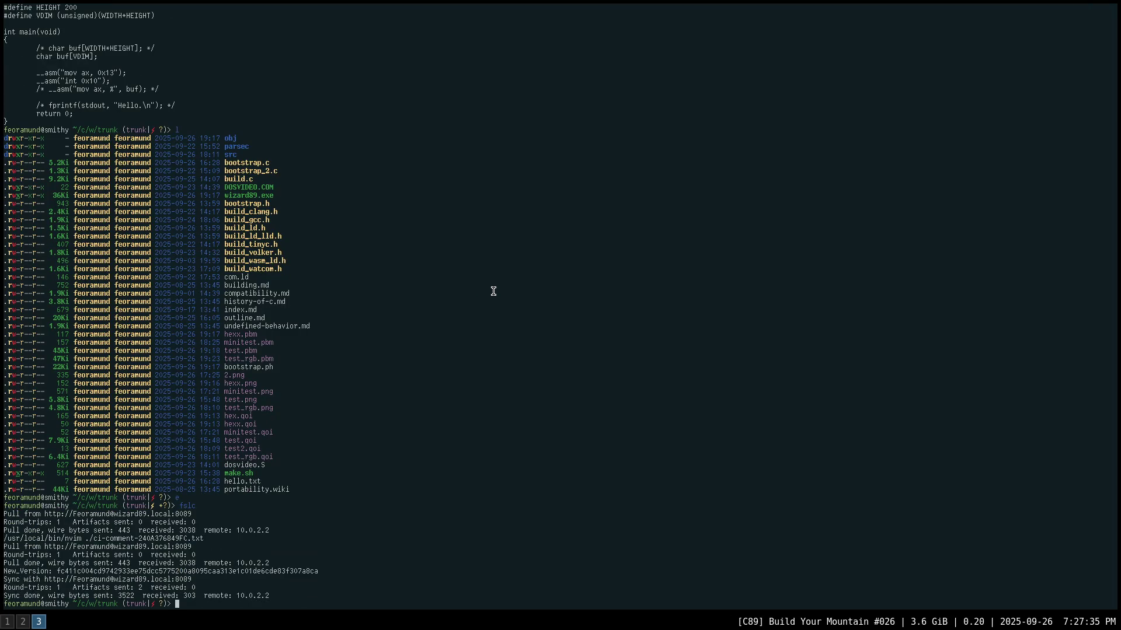
- Close the terminal and quit vifm with :q
key(ctrl+d)
key(super+1)
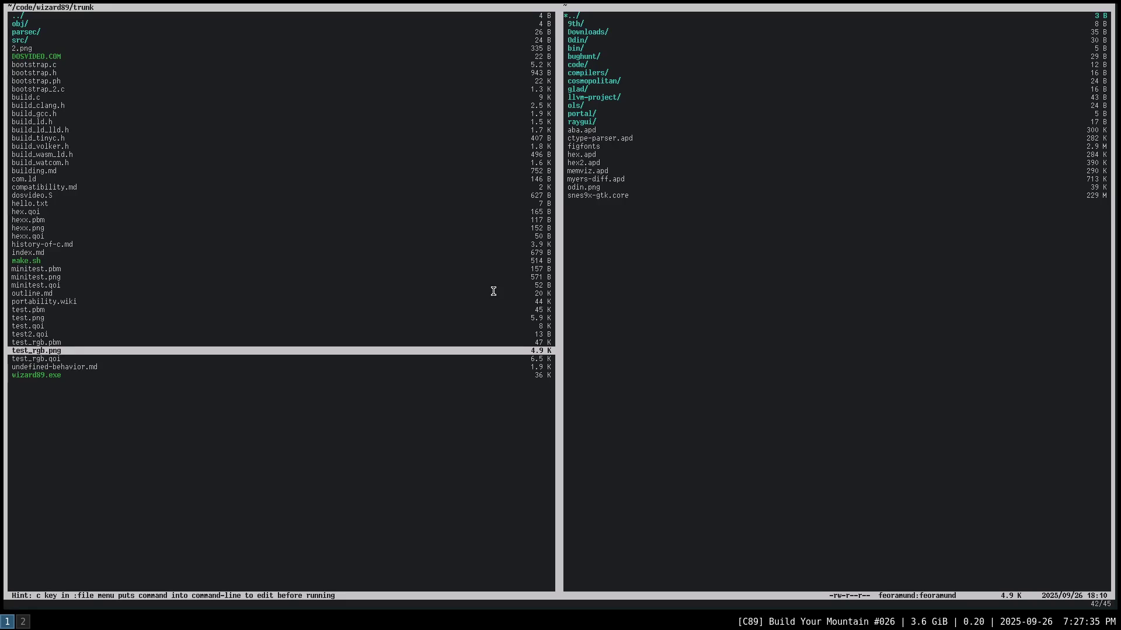
text(:wqa:q)
key(Return)
- Switch to the Wizard89 Documentation browser tab and open its Home index page
key(super+2)
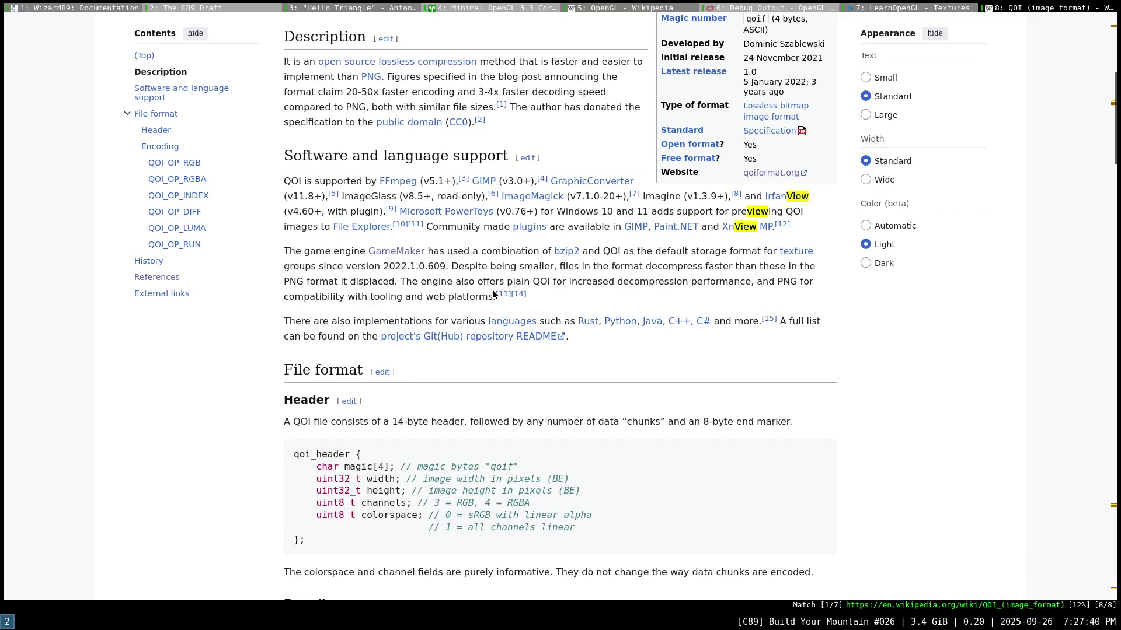
key(g)
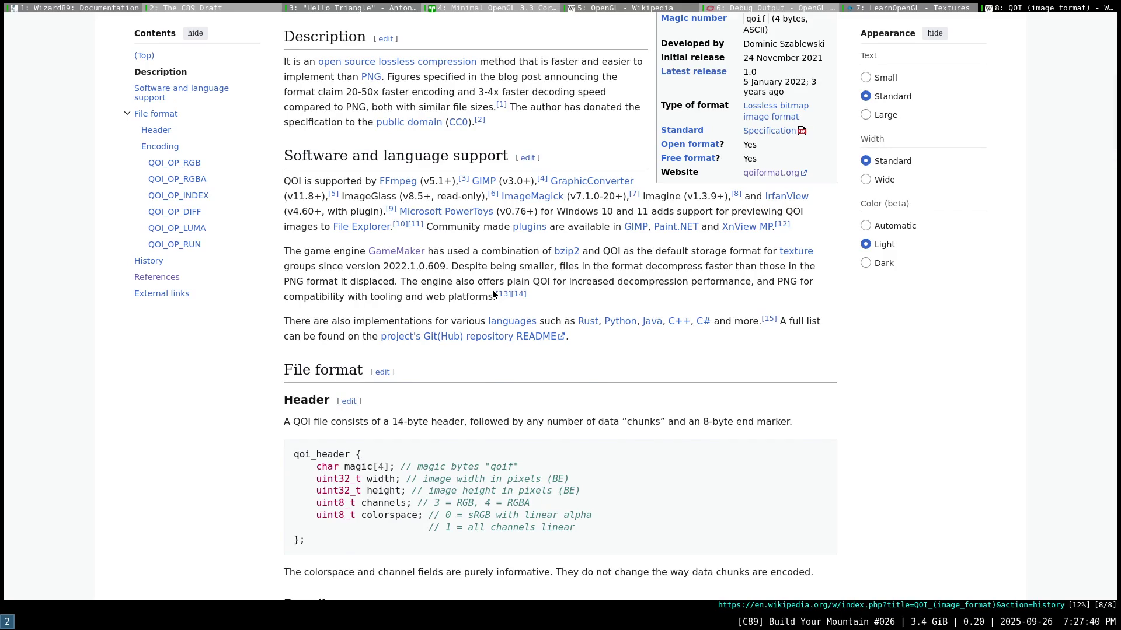
key(0)
key(g)
key(g)
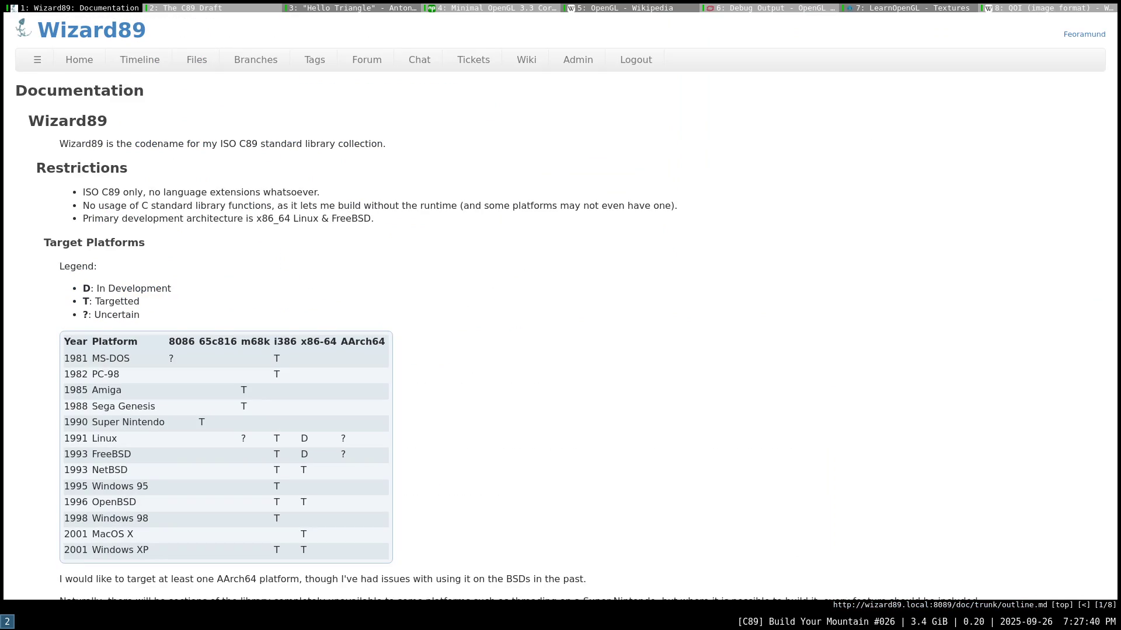
click(82, 62)
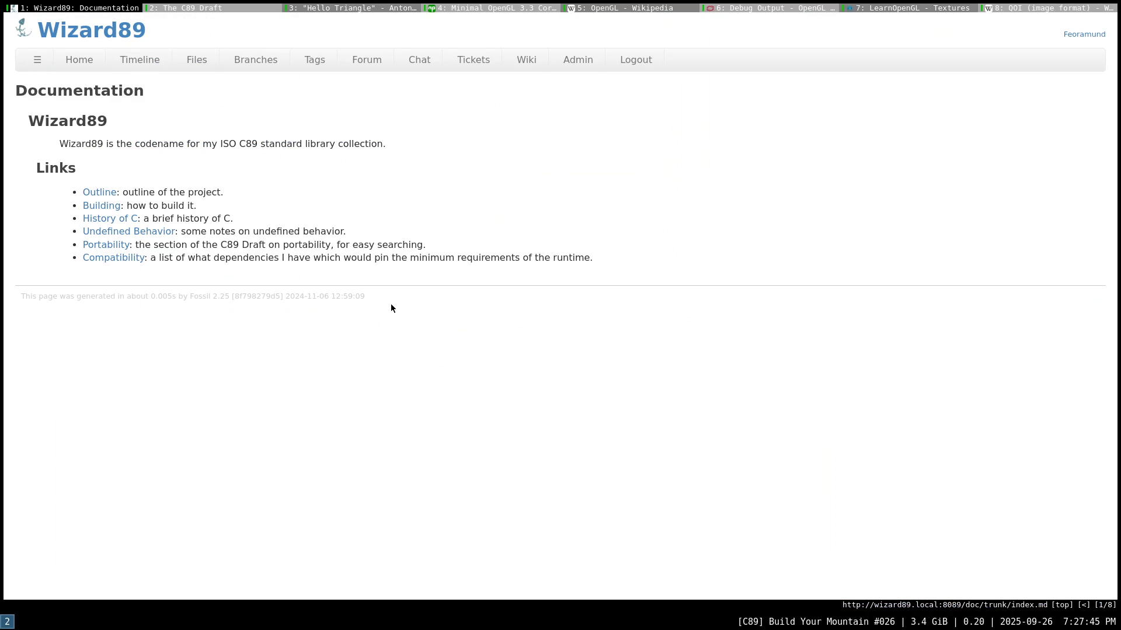